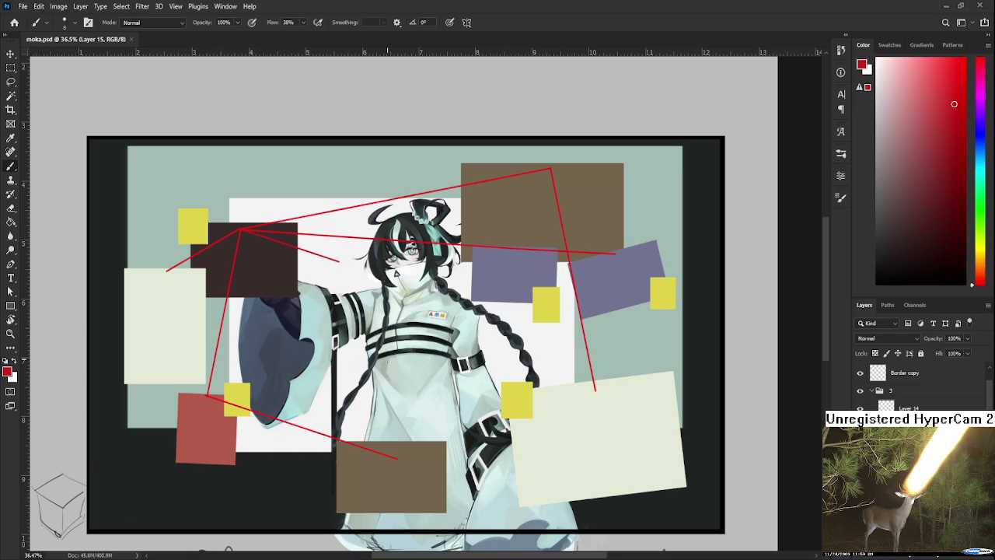
Close moka.psd and open da sketches.psd from the recent files
{"action": "scroll", "coordinate": [467, 247], "scroll_direction": "down", "scroll_amount": 2}
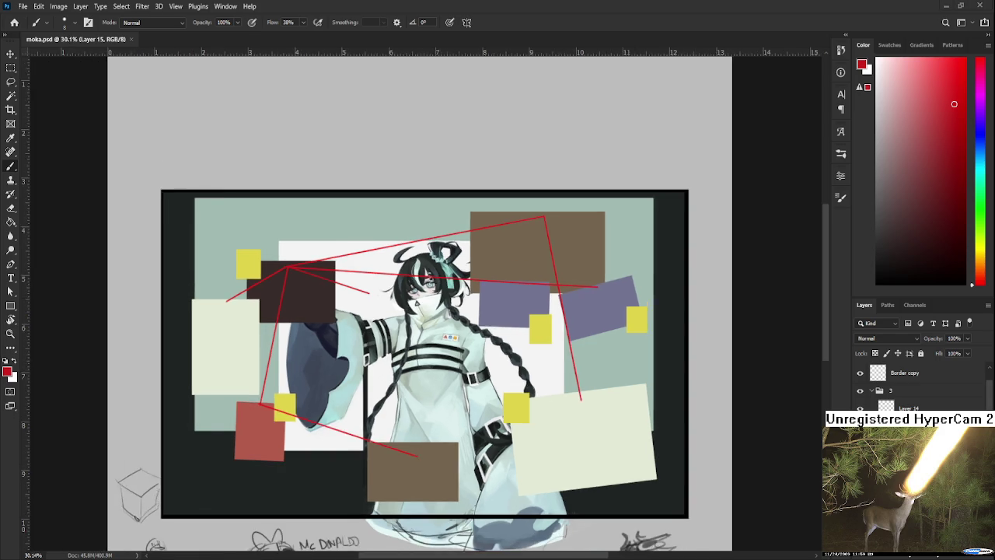
{"action": "scroll", "coordinate": [468, 247], "scroll_direction": "down", "scroll_amount": 2}
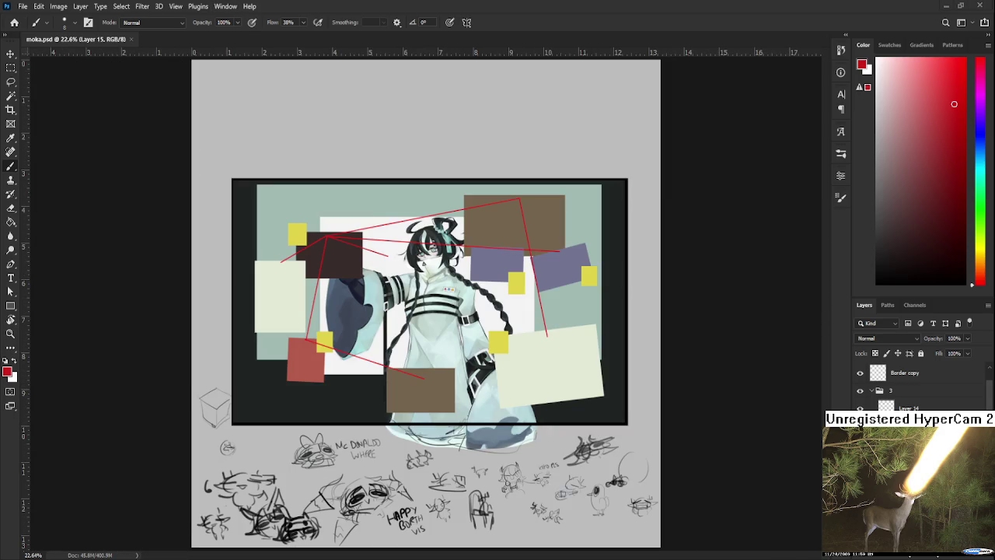
{"action": "left_click", "coordinate": [132, 39]}
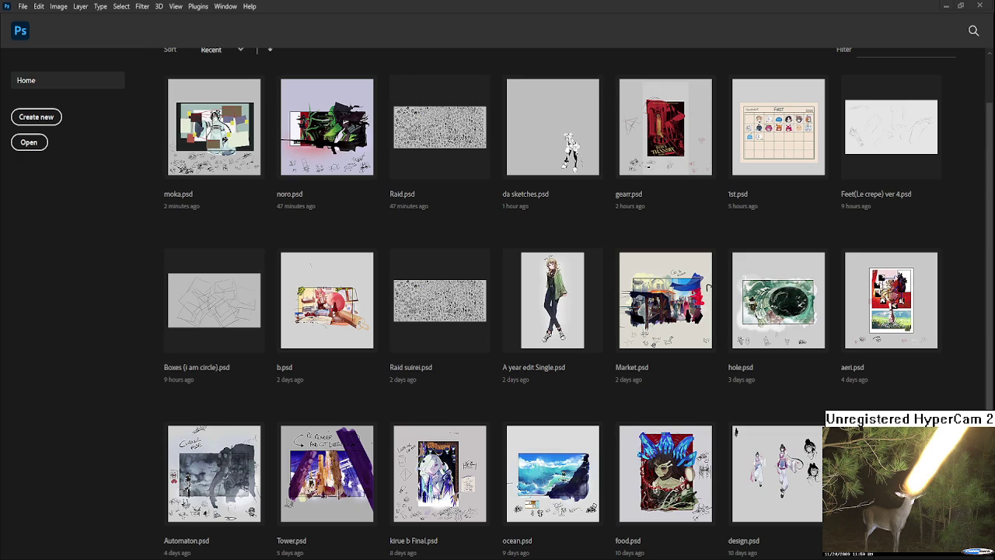
{"action": "left_click", "coordinate": [556, 156]}
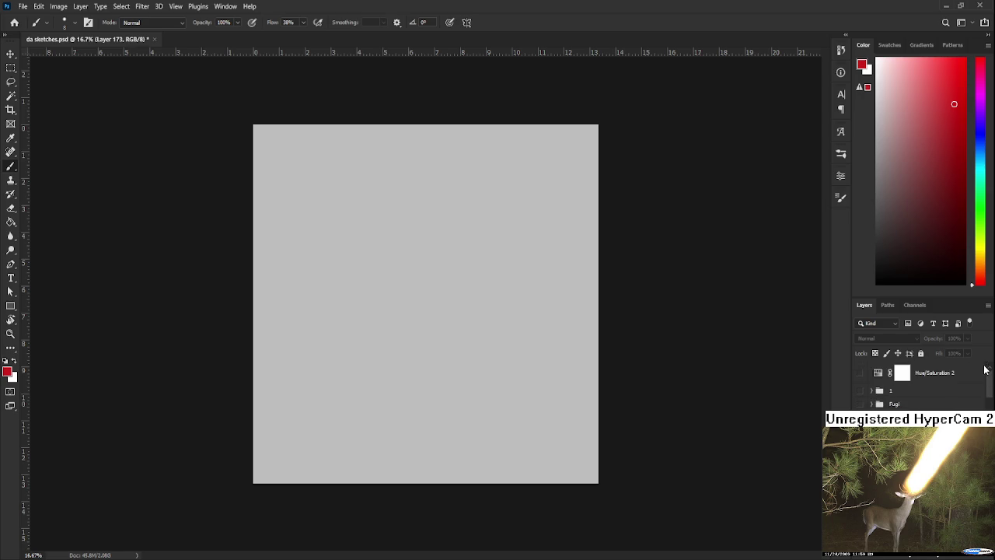
Reset the colour to black, try and undo three test strokes, then zoom in
{"action": "key", "text": "d"}
{"action": "left_click_drag", "start_coordinate": [443, 227], "coordinate": [411, 278]}
{"action": "key", "text": "ctrl+z"}
{"action": "left_click_drag", "start_coordinate": [407, 244], "coordinate": [391, 289]}
{"action": "key", "text": "ctrl+z"}
{"action": "left_click_drag", "start_coordinate": [412, 227], "coordinate": [422, 231]}
{"action": "key", "text": "ctrl+z"}
{"action": "scroll", "coordinate": [383, 298], "scroll_direction": "up", "scroll_amount": 2}
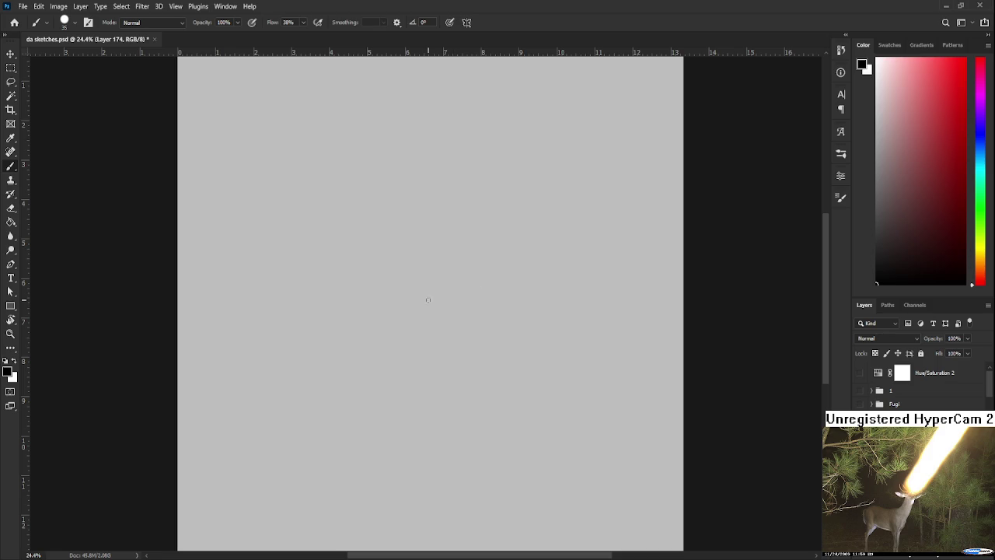
Sketch the rough head box outline with base lines beneath it
{"action": "mouse_move", "coordinate": [419, 235]}
{"action": "left_mouse_down"}
{"action": "mouse_move", "coordinate": [405, 317]}
{"action": "mouse_move", "coordinate": [492, 231]}
{"action": "mouse_move", "coordinate": [475, 332]}
{"action": "left_mouse_up"}
{"action": "left_click_drag", "start_coordinate": [412, 311], "coordinate": [439, 317]}
{"action": "mouse_move", "coordinate": [496, 233]}
{"action": "left_mouse_down"}
{"action": "mouse_move", "coordinate": [464, 328]}
{"action": "mouse_move", "coordinate": [424, 307]}
{"action": "mouse_move", "coordinate": [435, 349]}
{"action": "mouse_move", "coordinate": [424, 357]}
{"action": "mouse_move", "coordinate": [408, 337]}
{"action": "left_mouse_up"}
{"action": "mouse_move", "coordinate": [418, 343]}
{"action": "left_mouse_down"}
{"action": "mouse_move", "coordinate": [383, 351]}
{"action": "mouse_move", "coordinate": [422, 350]}
{"action": "left_mouse_up"}
{"action": "left_click_drag", "start_coordinate": [440, 349], "coordinate": [482, 351]}
{"action": "mouse_move", "coordinate": [433, 351]}
{"action": "left_mouse_down"}
{"action": "mouse_move", "coordinate": [431, 309]}
{"action": "mouse_move", "coordinate": [405, 369]}
{"action": "left_mouse_up"}
Rough in the torso, lower body, legs and feet below the head
{"action": "left_click_drag", "start_coordinate": [472, 311], "coordinate": [429, 401]}
{"action": "left_click_drag", "start_coordinate": [470, 308], "coordinate": [459, 422]}
{"action": "mouse_move", "coordinate": [453, 364]}
{"action": "left_mouse_down"}
{"action": "mouse_move", "coordinate": [467, 305]}
{"action": "mouse_move", "coordinate": [455, 339]}
{"action": "left_mouse_up"}
{"action": "mouse_move", "coordinate": [448, 347]}
{"action": "left_mouse_down"}
{"action": "mouse_move", "coordinate": [474, 352]}
{"action": "mouse_move", "coordinate": [470, 412]}
{"action": "mouse_move", "coordinate": [483, 416]}
{"action": "left_mouse_up"}
{"action": "left_click_drag", "start_coordinate": [474, 435], "coordinate": [493, 441]}
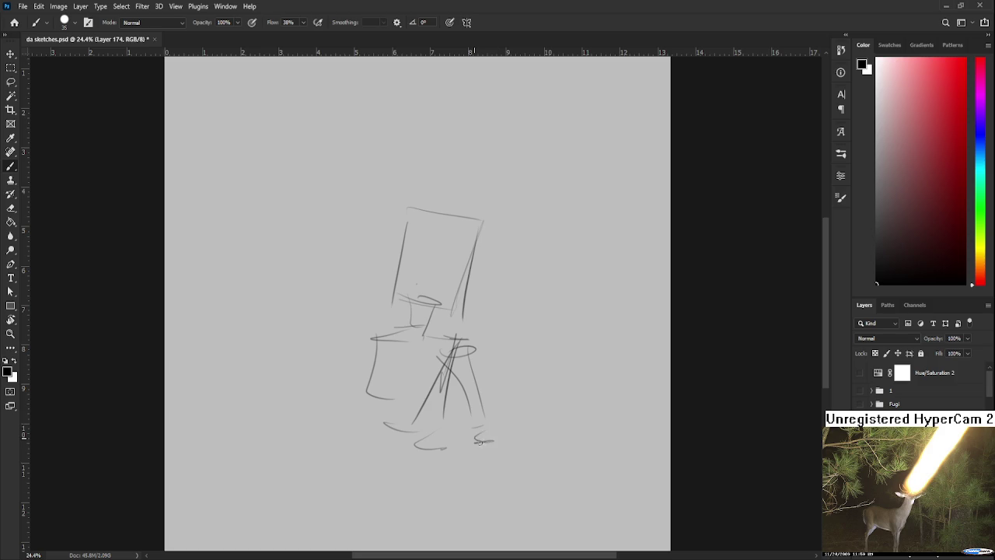
{"action": "mouse_move", "coordinate": [370, 336]}
{"action": "left_mouse_down"}
{"action": "mouse_move", "coordinate": [398, 335]}
{"action": "mouse_move", "coordinate": [382, 395]}
{"action": "left_mouse_up"}
{"action": "mouse_move", "coordinate": [363, 410]}
{"action": "left_mouse_down"}
{"action": "mouse_move", "coordinate": [417, 426]}
{"action": "mouse_move", "coordinate": [395, 432]}
{"action": "left_mouse_up"}
{"action": "left_click_drag", "start_coordinate": [462, 426], "coordinate": [434, 426]}
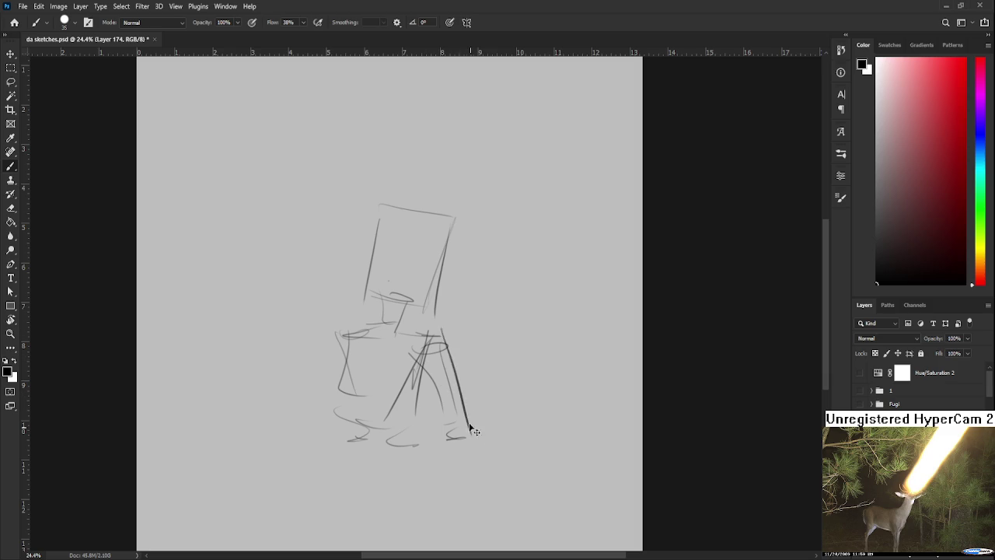
Lasso and delete the stray strokes right of the figure
{"action": "key", "text": "e"}
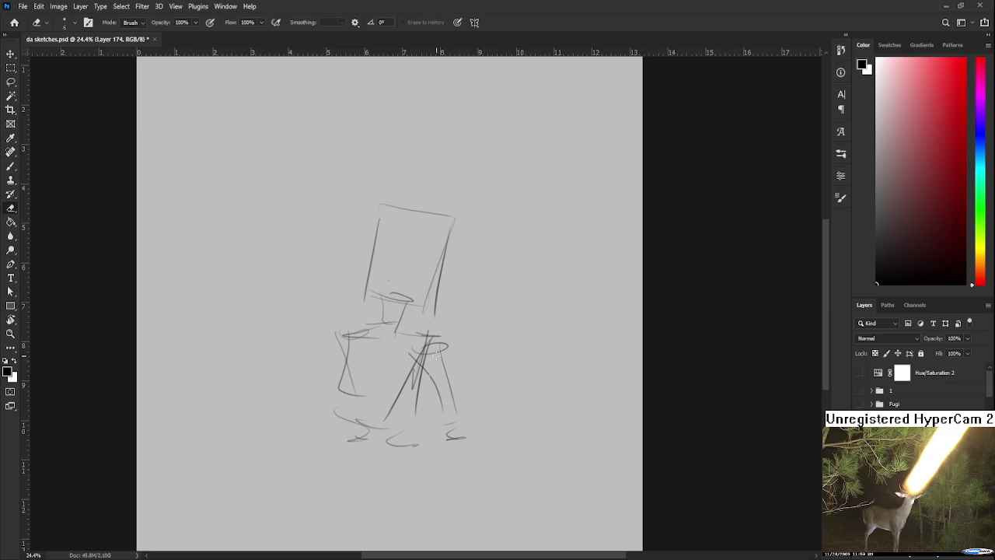
{"action": "key", "text": "l"}
{"action": "left_click_drag", "start_coordinate": [451, 333], "coordinate": [489, 362]}
{"action": "key", "text": "Delete"}
{"action": "key", "text": "ctrl+d"}
{"action": "key", "text": "b"}
Sketch the arm reaching right, then lasso around the head box
{"action": "left_click_drag", "start_coordinate": [419, 365], "coordinate": [485, 374]}
{"action": "left_click_drag", "start_coordinate": [495, 375], "coordinate": [502, 367]}
{"action": "mouse_move", "coordinate": [441, 264]}
{"action": "left_mouse_down"}
{"action": "mouse_move", "coordinate": [450, 321]}
{"action": "mouse_move", "coordinate": [489, 416]}
{"action": "left_mouse_up"}
{"action": "left_click_drag", "start_coordinate": [463, 335], "coordinate": [513, 427]}
{"action": "mouse_move", "coordinate": [434, 318]}
{"action": "left_mouse_down"}
{"action": "mouse_move", "coordinate": [462, 325]}
{"action": "mouse_move", "coordinate": [456, 346]}
{"action": "left_mouse_up"}
{"action": "key", "text": "ctrl+z"}
{"action": "key", "text": "ctrl+z"}
{"action": "left_click_drag", "start_coordinate": [446, 317], "coordinate": [470, 326]}
{"action": "key", "text": "ctrl+z"}
{"action": "left_click_drag", "start_coordinate": [412, 278], "coordinate": [432, 312]}
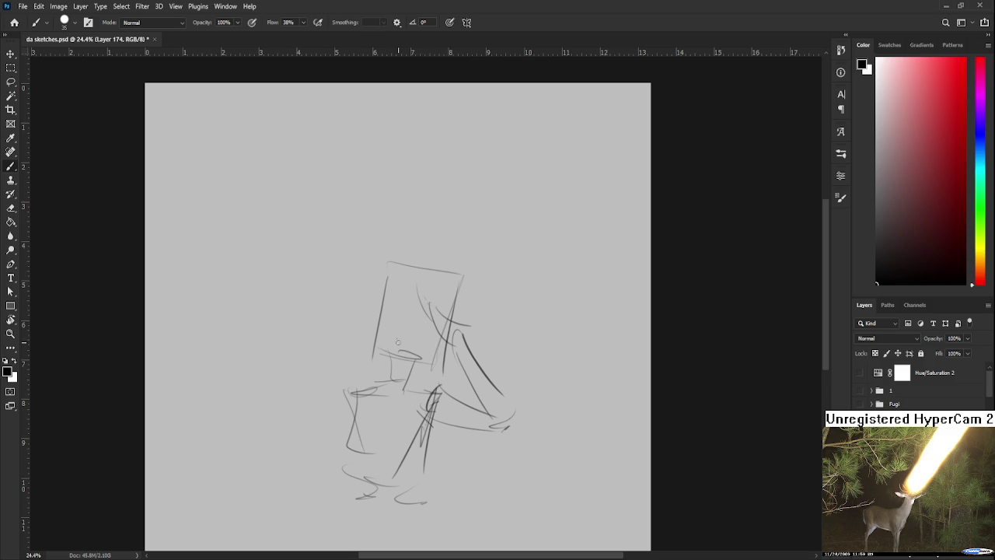
{"action": "key", "text": "l"}
{"action": "left_click_drag", "start_coordinate": [447, 379], "coordinate": [443, 378]}
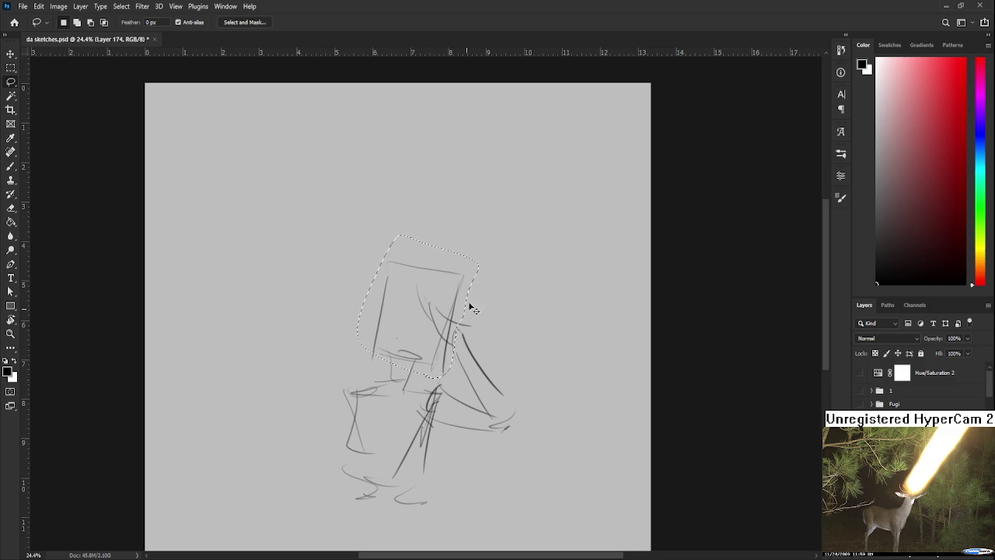
Scale the lassoed head box down to about 78%
{"action": "key", "text": "ctrl+t"}
{"action": "mouse_move", "coordinate": [478, 234]}
{"action": "left_mouse_down"}
{"action": "mouse_move", "coordinate": [439, 295]}
{"action": "mouse_move", "coordinate": [467, 307]}
{"action": "mouse_move", "coordinate": [441, 360]}
{"action": "mouse_move", "coordinate": [485, 411]}
{"action": "left_mouse_up"}
{"action": "key", "text": "Return"}
{"action": "key", "text": "ctrl+d"}
Delete the old arm stroke and redraw the arm and hand
{"action": "key", "text": "Delete"}
{"action": "key", "text": "ctrl+d"}
{"action": "key", "text": "b"}
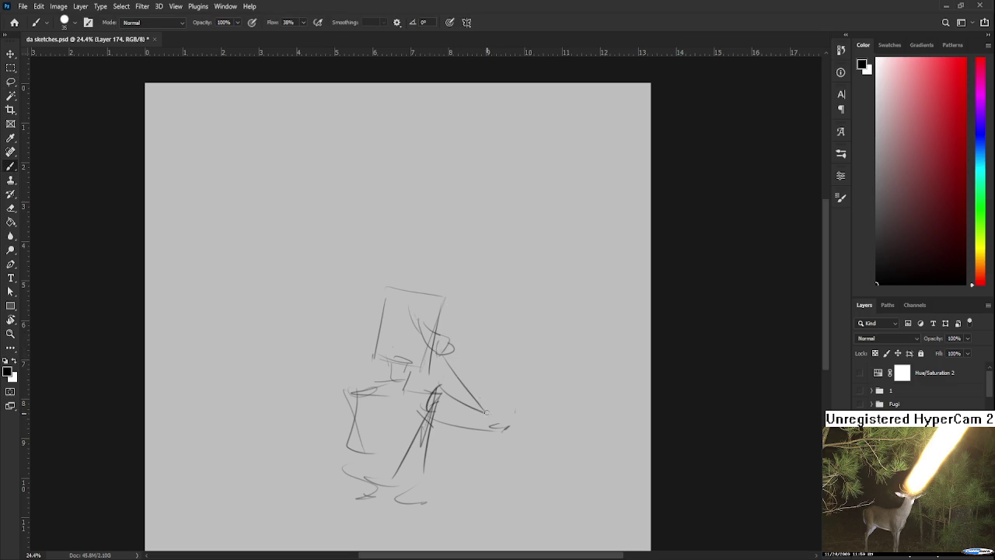
{"action": "left_click_drag", "start_coordinate": [449, 345], "coordinate": [498, 397]}
{"action": "left_click_drag", "start_coordinate": [440, 349], "coordinate": [511, 428]}
{"action": "mouse_move", "coordinate": [454, 418]}
{"action": "left_mouse_down"}
{"action": "mouse_move", "coordinate": [508, 367]}
{"action": "mouse_move", "coordinate": [565, 378]}
{"action": "left_mouse_up"}
Lighten the lower arm, then redraw its upper and lower lines
{"action": "key", "text": "e"}
{"action": "left_click_drag", "start_coordinate": [507, 355], "coordinate": [540, 365]}
{"action": "key", "text": "b"}
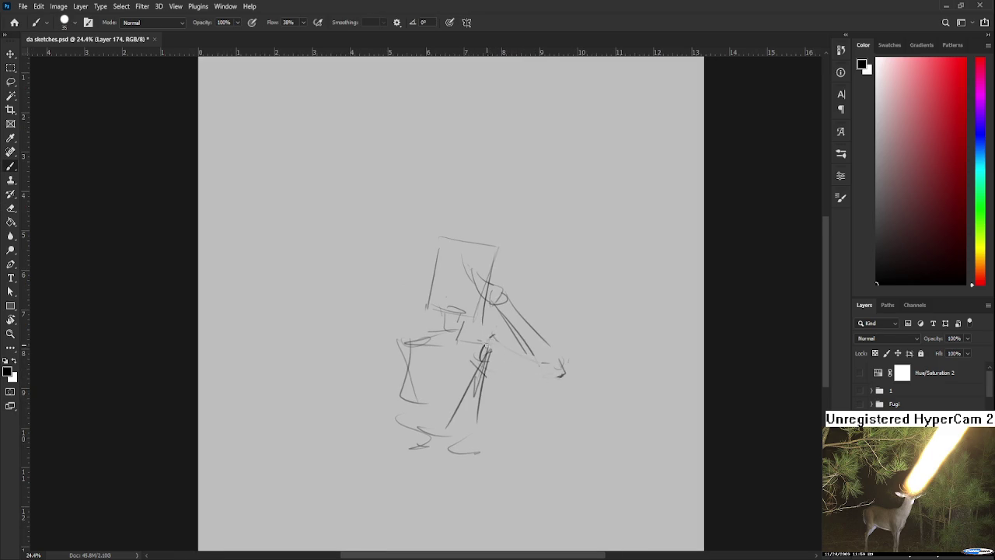
{"action": "left_click_drag", "start_coordinate": [488, 346], "coordinate": [559, 361]}
{"action": "left_click_drag", "start_coordinate": [490, 370], "coordinate": [602, 370]}
{"action": "left_click_drag", "start_coordinate": [443, 366], "coordinate": [426, 345]}
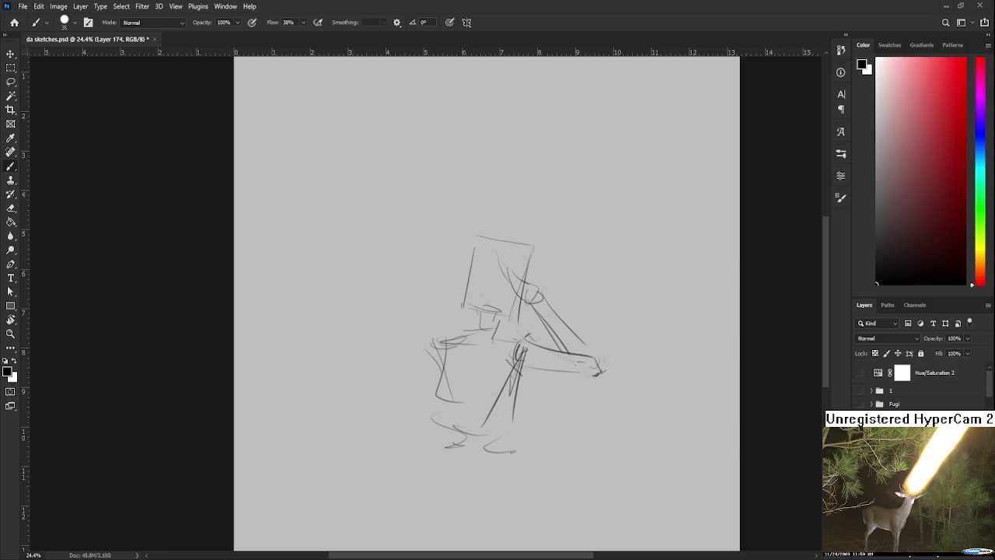
Darken the head box's left edge, then fade the whole sketch with a large eraser
{"action": "scroll", "coordinate": [497, 400], "scroll_direction": "up", "scroll_amount": 2}
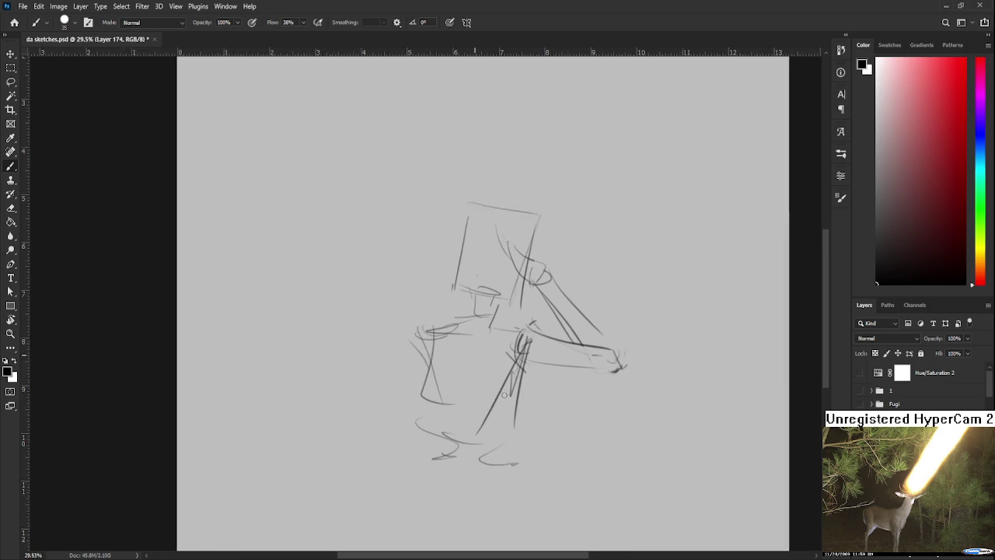
{"action": "scroll", "coordinate": [463, 335], "scroll_direction": "down", "scroll_amount": 1}
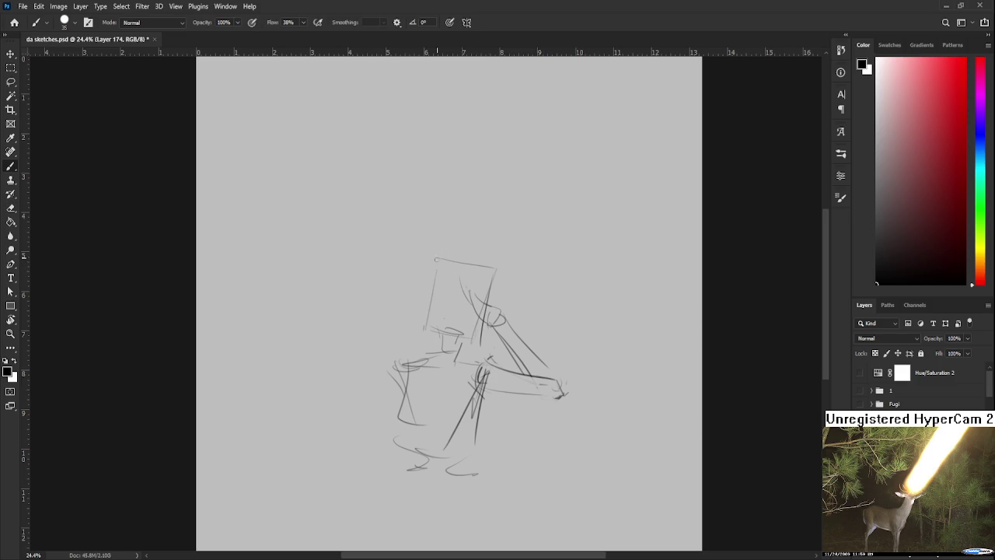
{"action": "left_click_drag", "start_coordinate": [436, 262], "coordinate": [431, 326]}
{"action": "left_click_drag", "start_coordinate": [423, 327], "coordinate": [485, 363]}
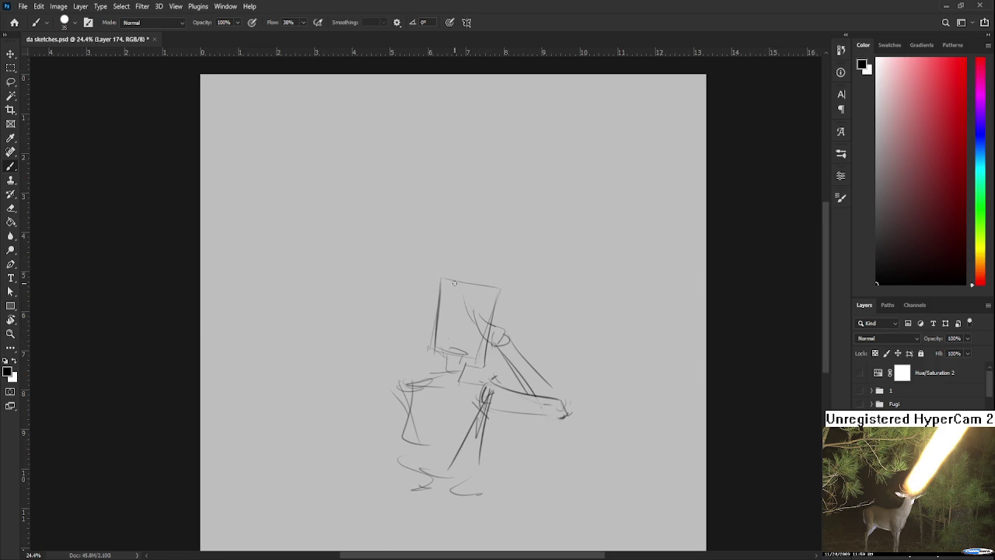
{"action": "left_click_drag", "start_coordinate": [501, 301], "coordinate": [488, 284]}
{"action": "key", "text": "e"}
{"action": "mouse_move", "coordinate": [441, 229]}
{"action": "left_mouse_down"}
{"action": "mouse_move", "coordinate": [511, 244]}
{"action": "mouse_move", "coordinate": [537, 316]}
{"action": "mouse_move", "coordinate": [474, 350]}
{"action": "mouse_move", "coordinate": [567, 322]}
{"action": "mouse_move", "coordinate": [453, 264]}
{"action": "mouse_move", "coordinate": [378, 411]}
{"action": "mouse_move", "coordinate": [399, 300]}
{"action": "mouse_move", "coordinate": [500, 283]}
{"action": "mouse_move", "coordinate": [422, 345]}
{"action": "mouse_move", "coordinate": [482, 344]}
{"action": "mouse_move", "coordinate": [493, 312]}
{"action": "left_mouse_up"}
{"action": "scroll", "coordinate": [524, 195], "scroll_direction": "up", "scroll_amount": 5}
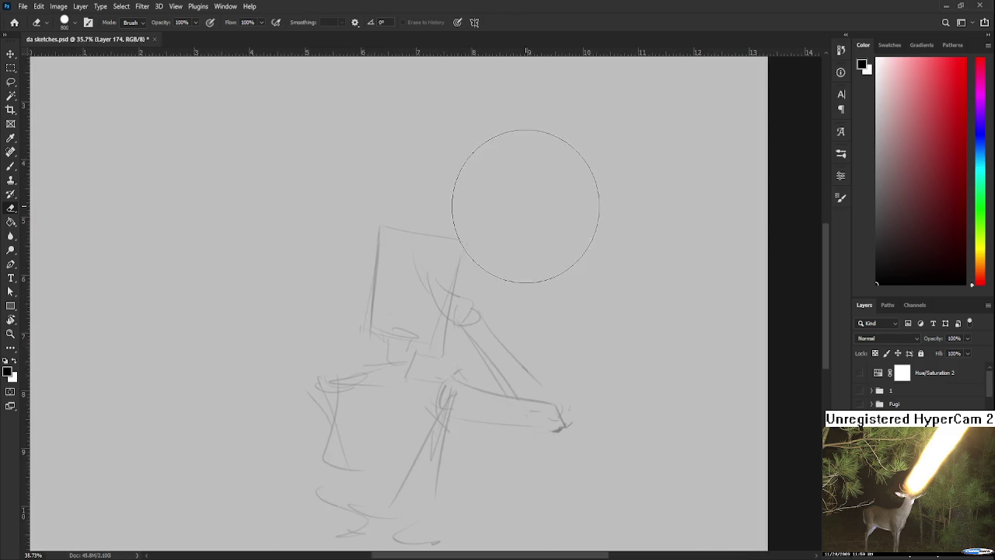
Zoom in and draw vertical and horizontal guide lines across the face
{"action": "left_click_drag", "start_coordinate": [458, 235], "coordinate": [546, 292]}
{"action": "scroll", "coordinate": [545, 293], "scroll_direction": "down", "scroll_amount": 2}
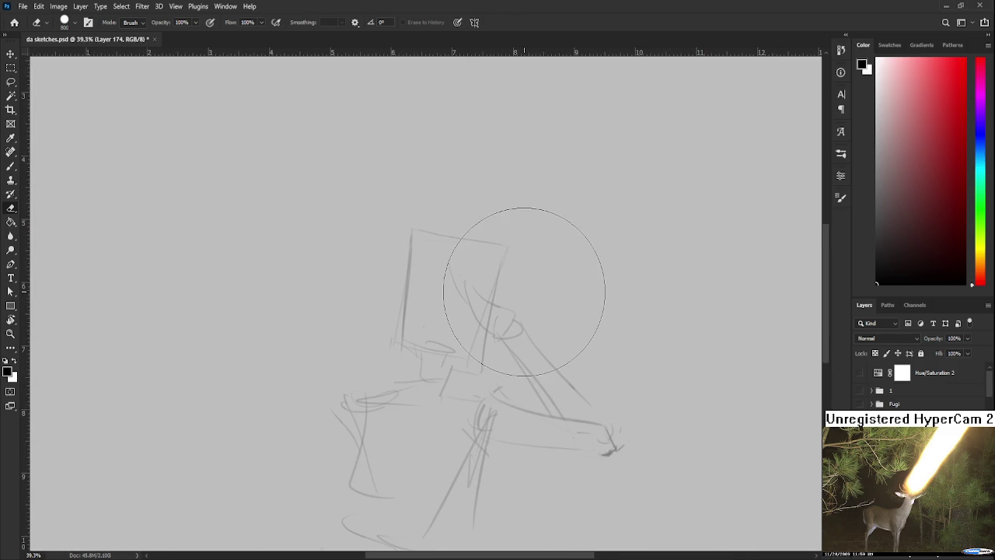
{"action": "key", "text": "b"}
{"action": "left_click_drag", "start_coordinate": [414, 240], "coordinate": [504, 250]}
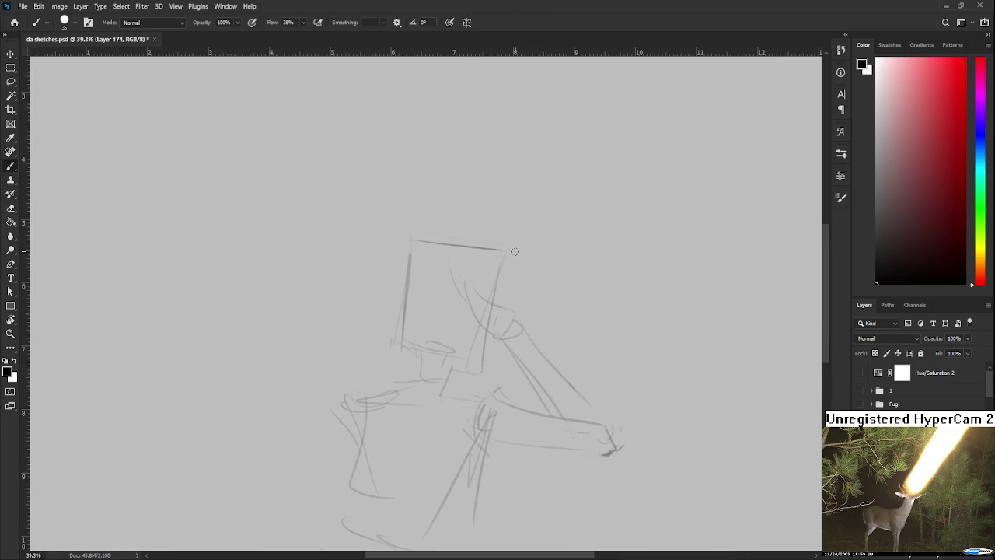
{"action": "key", "text": "ctrl+z"}
{"action": "left_click_drag", "start_coordinate": [450, 272], "coordinate": [436, 368]}
{"action": "left_click_drag", "start_coordinate": [412, 297], "coordinate": [477, 306]}
Tilt the view, shrink the brush to 15, then straighten the view again
{"action": "key", "text": "r"}
{"action": "left_click_drag", "start_coordinate": [463, 371], "coordinate": [440, 303]}
{"action": "key", "text": "bracketleft"}
{"action": "key", "text": "bracketleft"}
{"action": "mouse_move", "coordinate": [404, 304]}
{"action": "left_mouse_down"}
{"action": "mouse_move", "coordinate": [419, 295]}
{"action": "mouse_move", "coordinate": [440, 310]}
{"action": "left_mouse_up"}
{"action": "key", "text": "ctrl+z"}
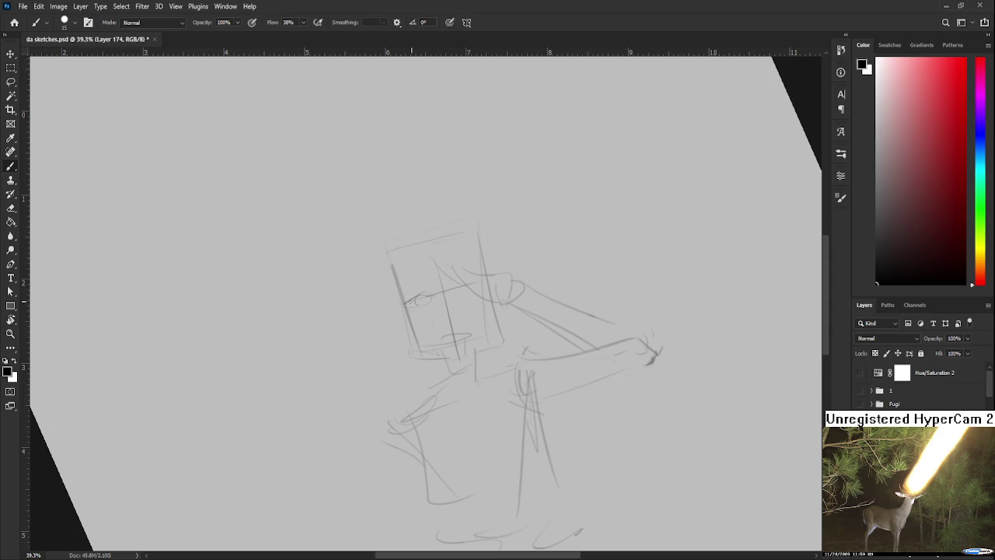
{"action": "left_click_drag", "start_coordinate": [424, 294], "coordinate": [405, 305]}
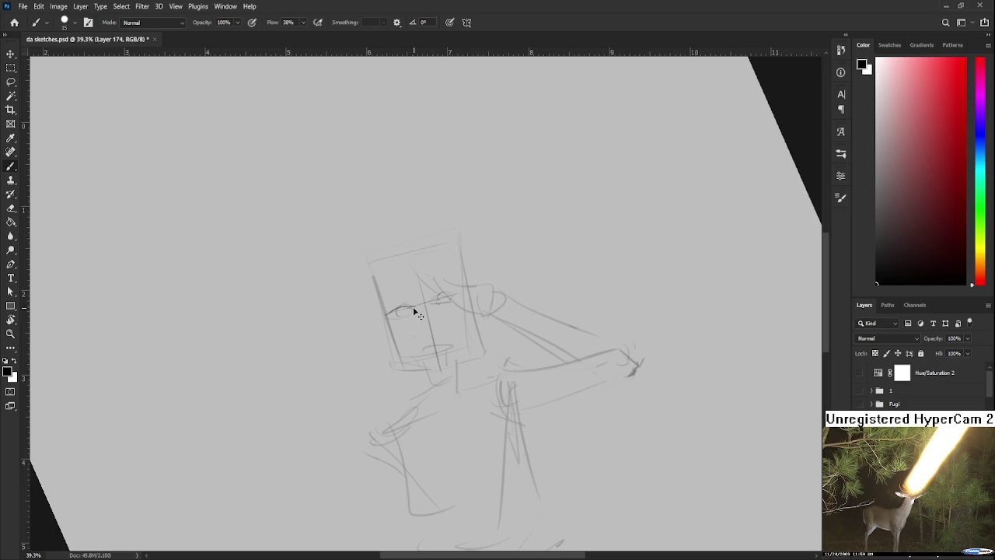
{"action": "mouse_move", "coordinate": [413, 309]}
{"action": "left_mouse_down"}
{"action": "mouse_move", "coordinate": [420, 323]}
{"action": "mouse_move", "coordinate": [457, 303]}
{"action": "left_mouse_up"}
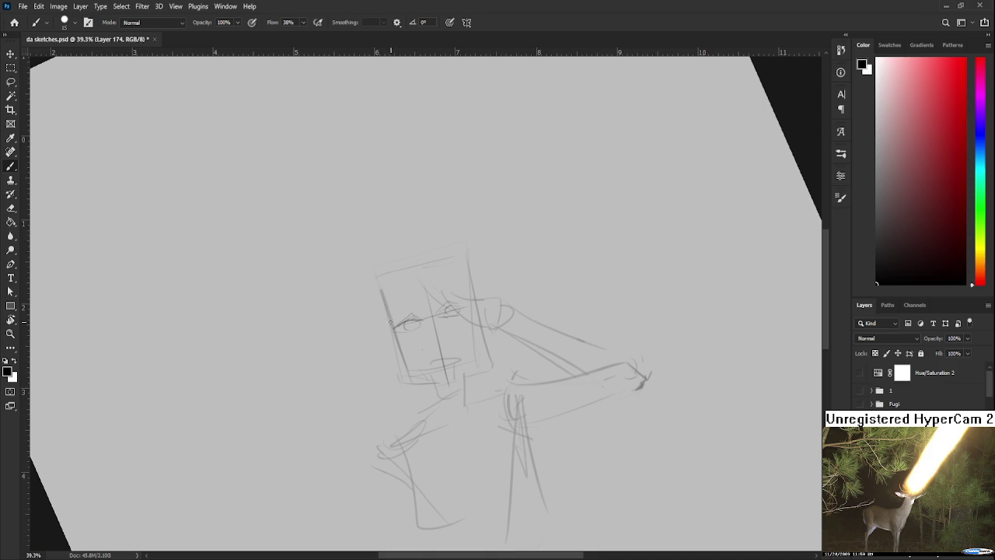
{"action": "key", "text": "r"}
{"action": "mouse_move", "coordinate": [457, 299]}
{"action": "left_mouse_down"}
{"action": "mouse_move", "coordinate": [505, 346]}
{"action": "mouse_move", "coordinate": [461, 344]}
{"action": "left_mouse_up"}
Draw the face's left and right sides and a curve down from the head top
{"action": "key", "text": "b"}
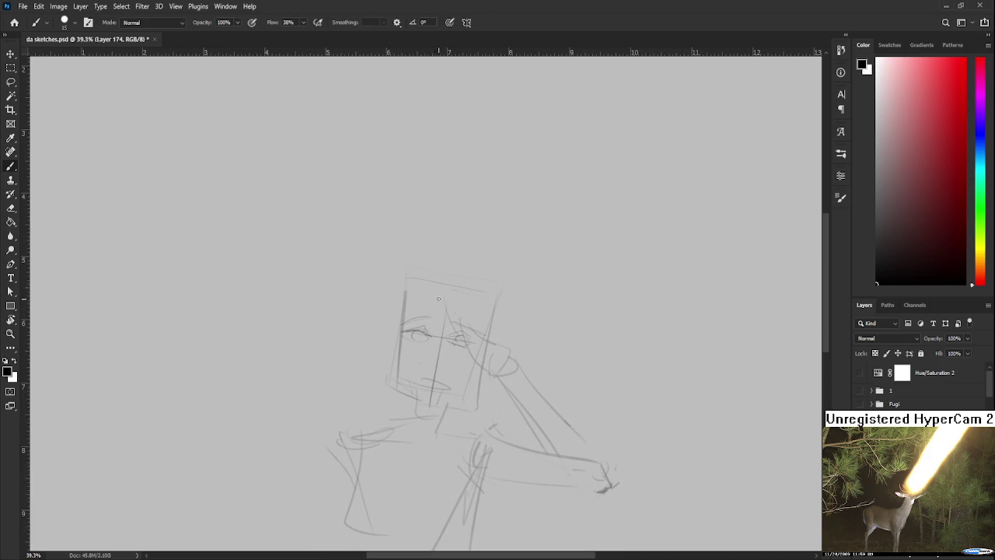
{"action": "left_click_drag", "start_coordinate": [436, 283], "coordinate": [442, 336]}
{"action": "mouse_move", "coordinate": [464, 293]}
{"action": "left_mouse_down"}
{"action": "mouse_move", "coordinate": [459, 326]}
{"action": "mouse_move", "coordinate": [477, 315]}
{"action": "mouse_move", "coordinate": [447, 332]}
{"action": "left_mouse_up"}
{"action": "left_click_drag", "start_coordinate": [437, 287], "coordinate": [403, 347]}
{"action": "left_click_drag", "start_coordinate": [483, 347], "coordinate": [494, 328]}
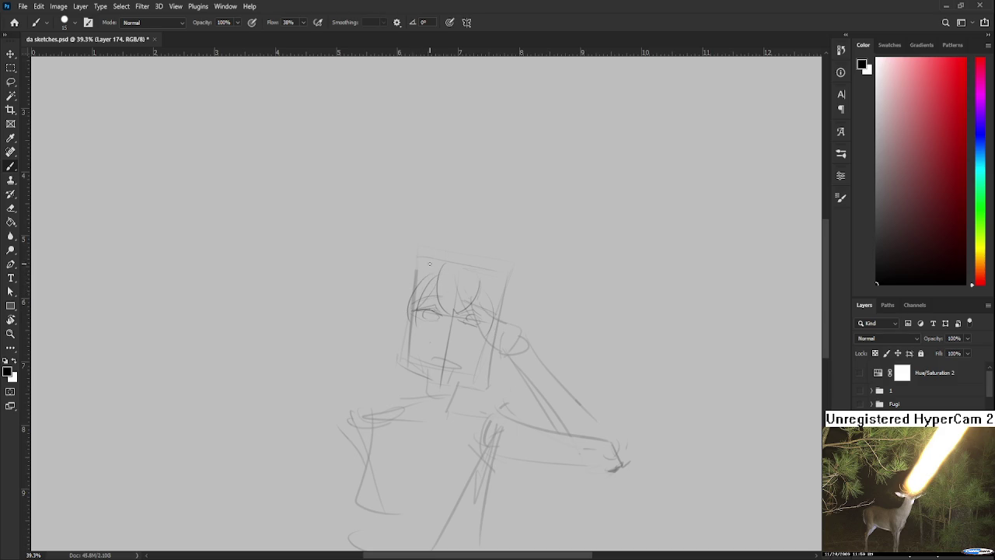
Draw a curved hair strand on the left beside the face and hand
{"action": "left_click_drag", "start_coordinate": [415, 272], "coordinate": [409, 335]}
{"action": "key", "text": "ctrl+z"}
{"action": "left_click_drag", "start_coordinate": [420, 268], "coordinate": [396, 333]}
{"action": "mouse_move", "coordinate": [498, 322]}
{"action": "left_mouse_down"}
{"action": "mouse_move", "coordinate": [489, 320]}
{"action": "mouse_move", "coordinate": [478, 363]}
{"action": "left_mouse_up"}
{"action": "mouse_move", "coordinate": [416, 246]}
{"action": "left_mouse_down"}
{"action": "mouse_move", "coordinate": [429, 262]}
{"action": "mouse_move", "coordinate": [399, 327]}
{"action": "left_mouse_up"}
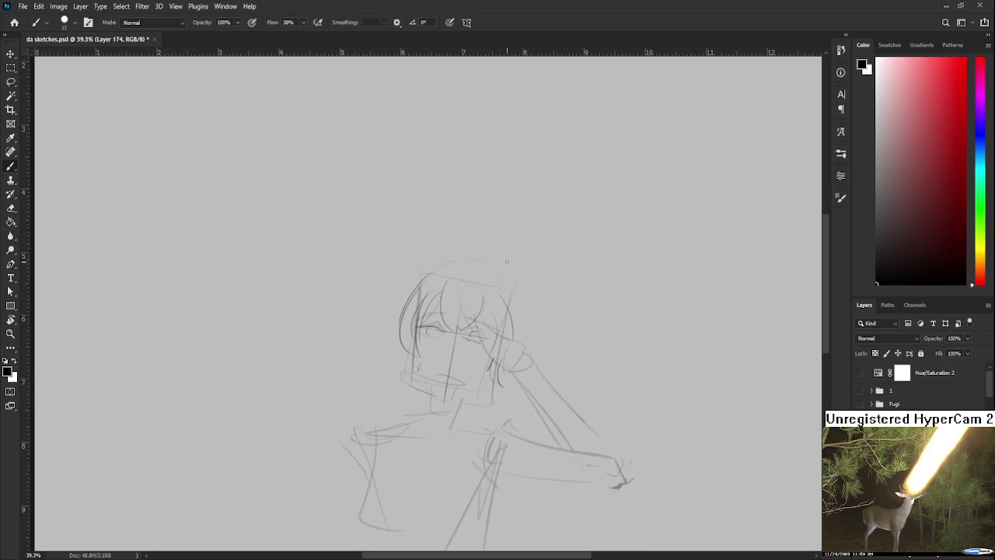
Add hair strands across the head's top, right and left sides
{"action": "mouse_move", "coordinate": [471, 257]}
{"action": "left_mouse_down"}
{"action": "mouse_move", "coordinate": [456, 262]}
{"action": "mouse_move", "coordinate": [515, 322]}
{"action": "left_mouse_up"}
{"action": "mouse_move", "coordinate": [491, 272]}
{"action": "left_mouse_down"}
{"action": "mouse_move", "coordinate": [511, 329]}
{"action": "mouse_move", "coordinate": [525, 326]}
{"action": "left_mouse_up"}
{"action": "left_click_drag", "start_coordinate": [439, 264], "coordinate": [397, 340]}
{"action": "key", "text": "ctrl+z"}
{"action": "key", "text": "ctrl+z"}
{"action": "left_click_drag", "start_coordinate": [412, 306], "coordinate": [400, 325]}
{"action": "key", "text": "ctrl+z"}
{"action": "left_click_drag", "start_coordinate": [515, 319], "coordinate": [513, 342]}
{"action": "mouse_move", "coordinate": [515, 320]}
{"action": "left_mouse_down"}
{"action": "mouse_move", "coordinate": [513, 339]}
{"action": "mouse_move", "coordinate": [505, 351]}
{"action": "mouse_move", "coordinate": [496, 344]}
{"action": "left_mouse_up"}
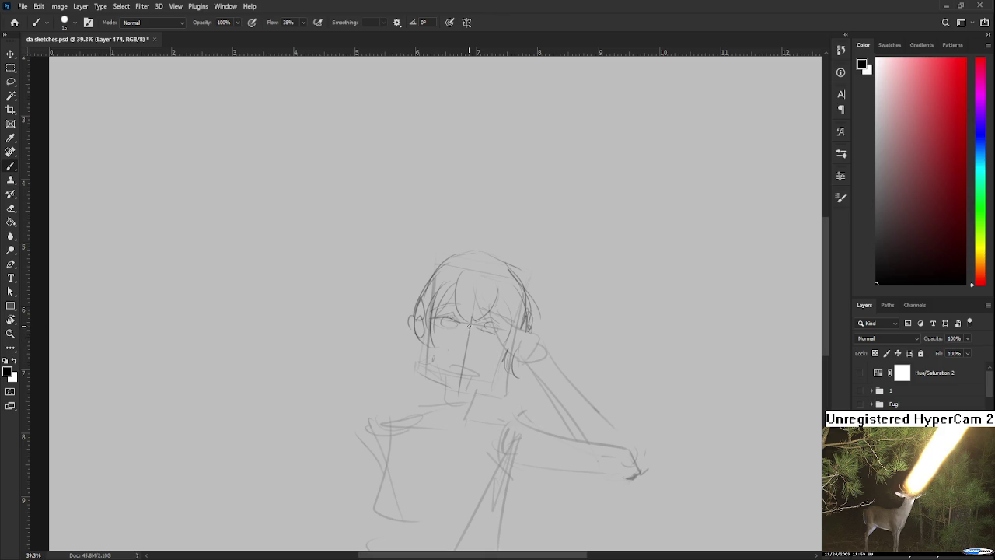
Lasso the eye sketch and put it under Free Transform
{"action": "left_click_drag", "start_coordinate": [467, 340], "coordinate": [473, 324]}
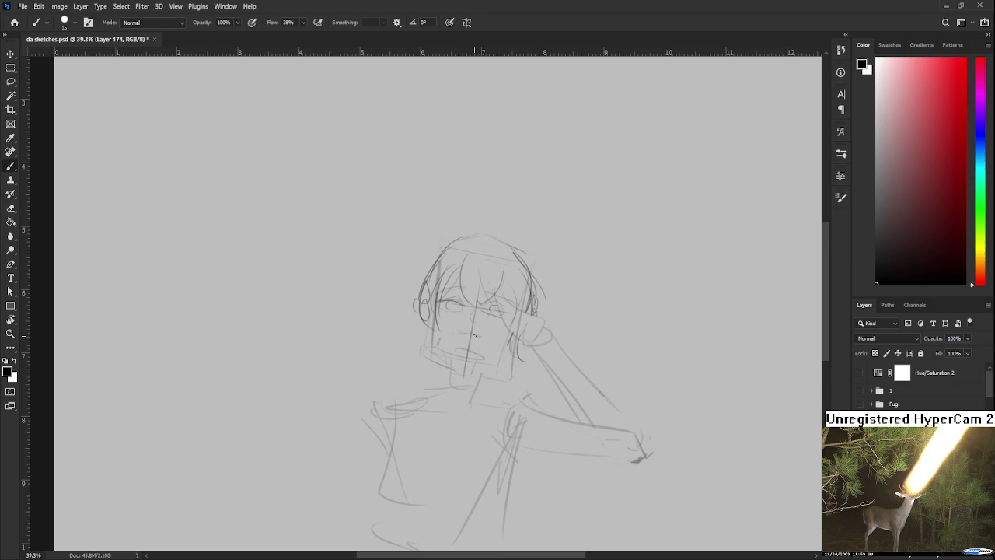
{"action": "left_click_drag", "start_coordinate": [466, 333], "coordinate": [476, 319]}
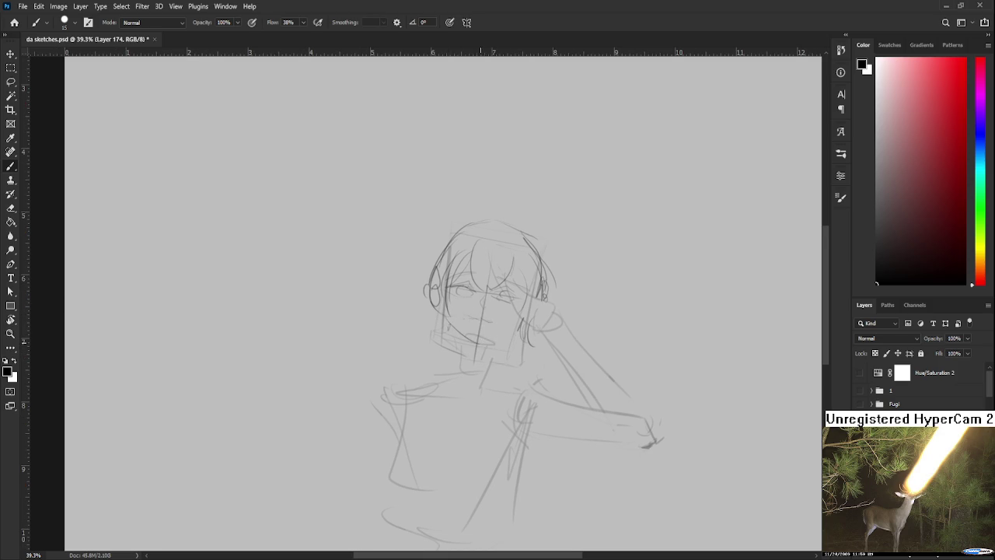
{"action": "left_click_drag", "start_coordinate": [503, 293], "coordinate": [498, 325]}
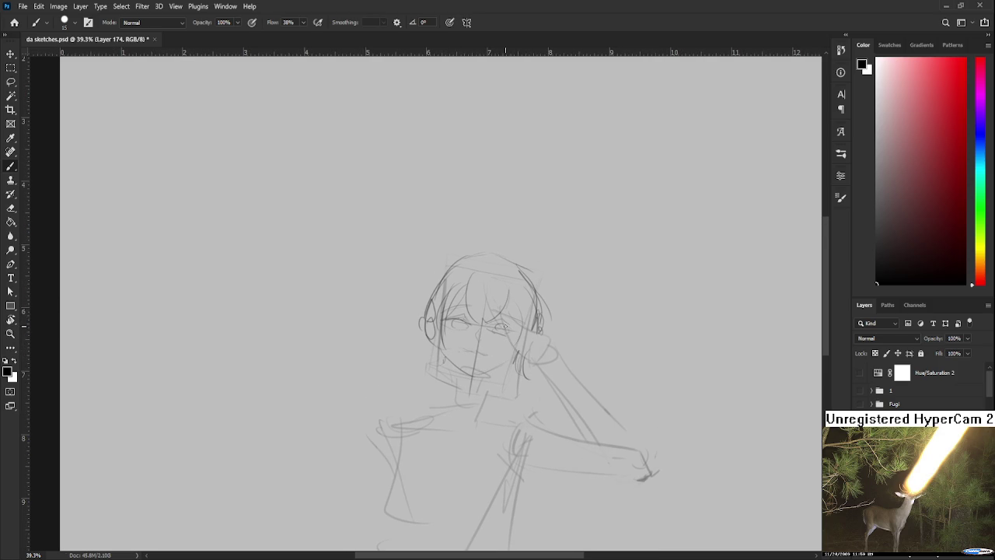
{"action": "key", "text": "l"}
{"action": "key", "text": "ctrl+t"}
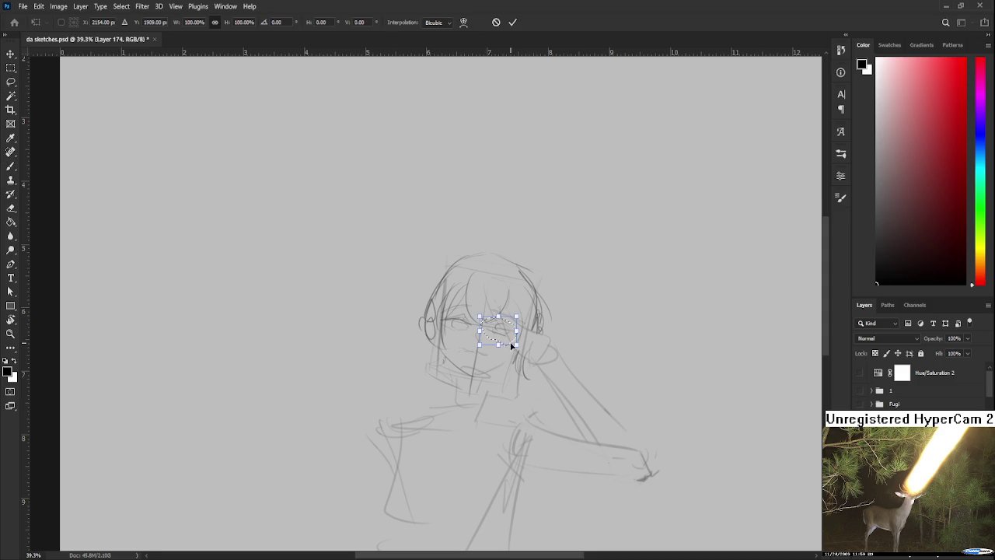
Commit the eye transform, darken the head's left side and draw a halo arc
{"action": "key", "text": "Return"}
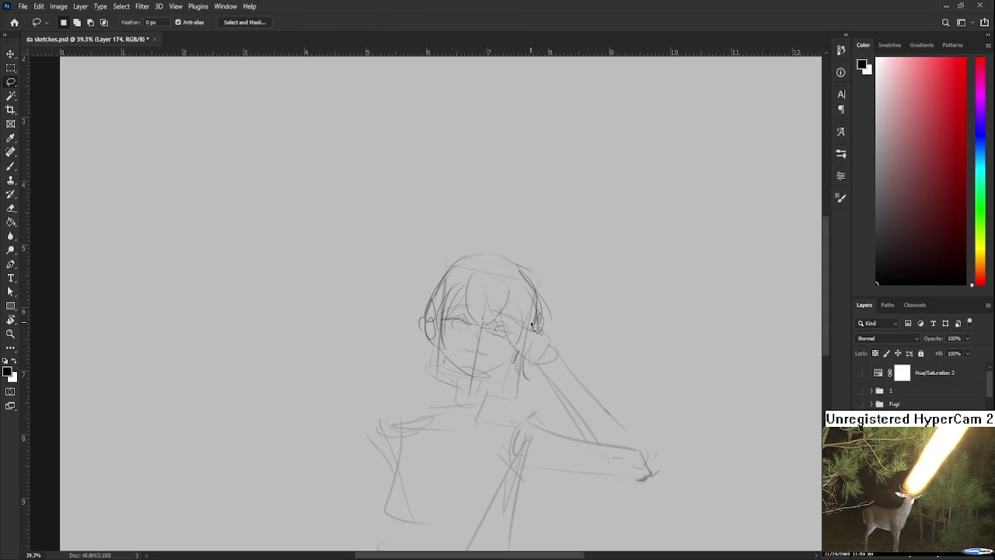
{"action": "left_click_drag", "start_coordinate": [510, 311], "coordinate": [521, 300]}
{"action": "key", "text": "b"}
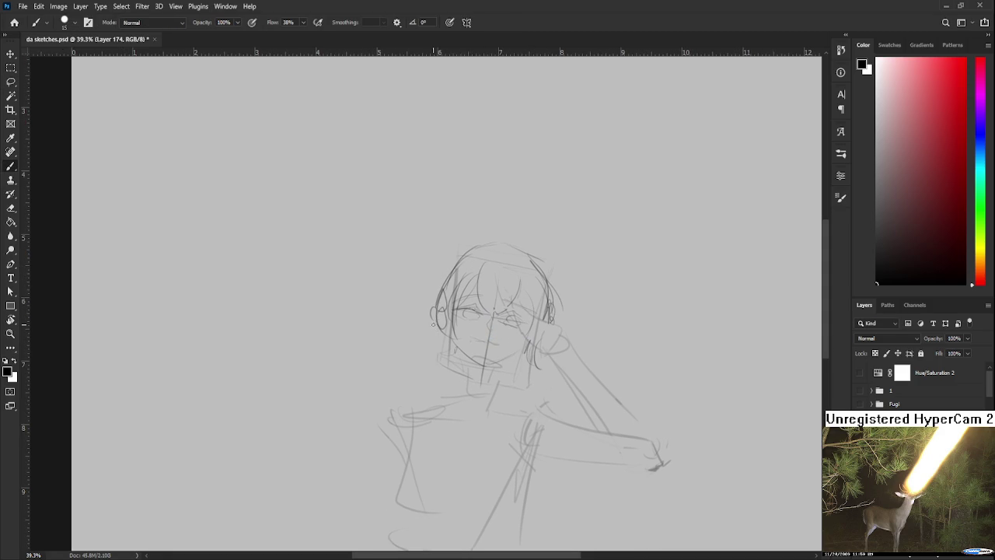
{"action": "left_click_drag", "start_coordinate": [437, 304], "coordinate": [430, 376]}
{"action": "left_click_drag", "start_coordinate": [542, 379], "coordinate": [551, 418]}
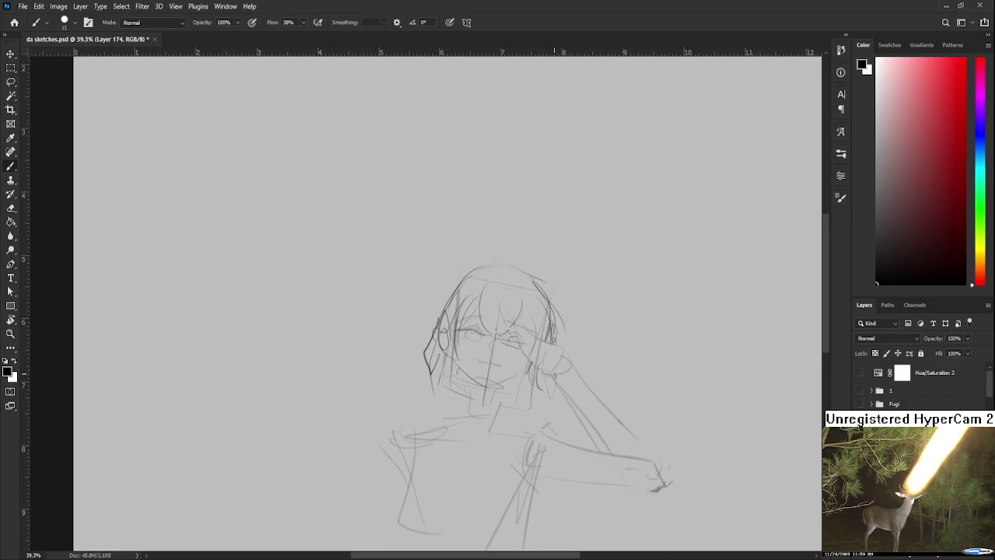
{"action": "left_click_drag", "start_coordinate": [485, 262], "coordinate": [417, 299]}
{"action": "left_click_drag", "start_coordinate": [544, 255], "coordinate": [420, 301]}
Sketch neck lines, darken the chin curve and a right hair strand
{"action": "left_click_drag", "start_coordinate": [477, 431], "coordinate": [495, 298]}
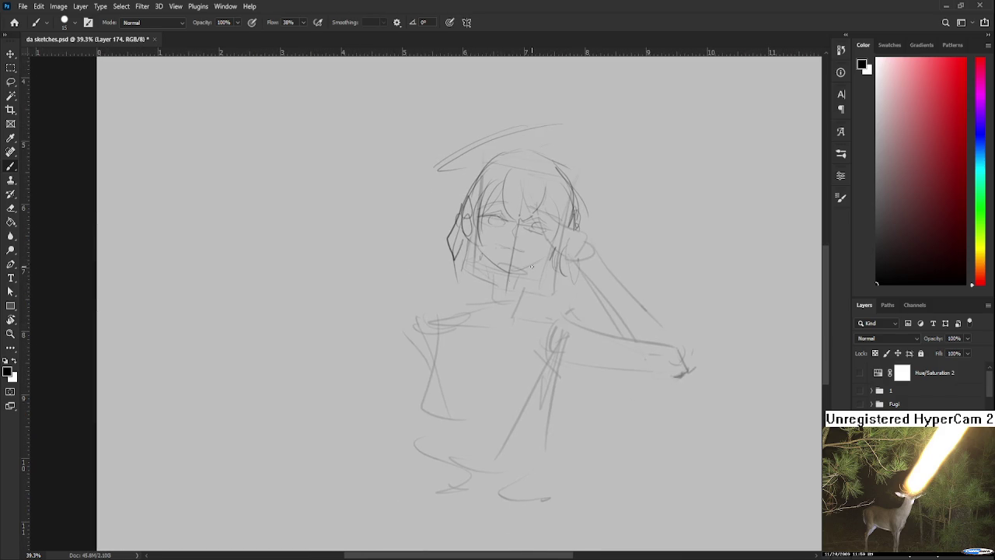
{"action": "left_click_drag", "start_coordinate": [491, 263], "coordinate": [493, 297]}
{"action": "left_click_drag", "start_coordinate": [531, 264], "coordinate": [519, 303]}
{"action": "left_click_drag", "start_coordinate": [489, 254], "coordinate": [463, 278]}
{"action": "left_click_drag", "start_coordinate": [558, 234], "coordinate": [549, 287]}
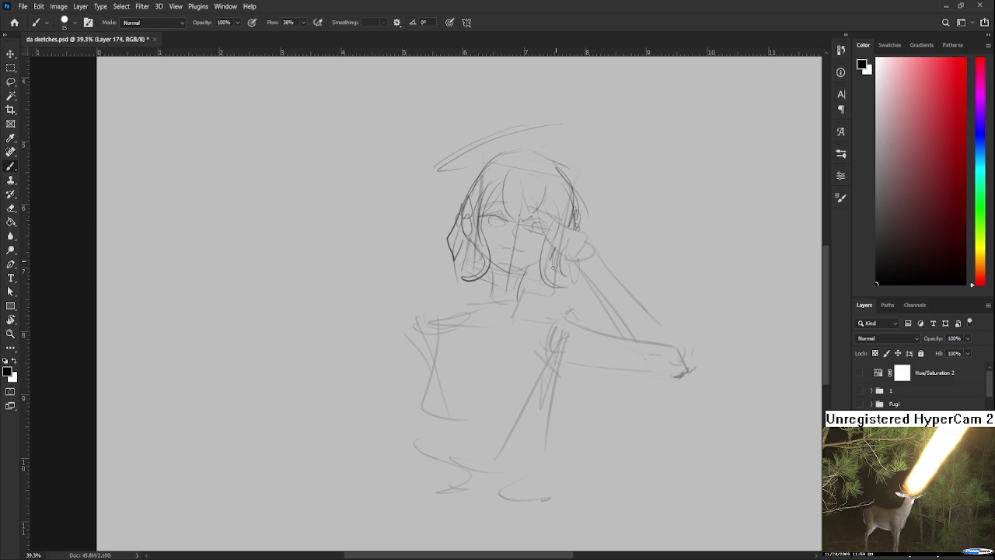
{"action": "scroll", "coordinate": [544, 282], "scroll_direction": "left", "scroll_amount": 1}
{"action": "mouse_move", "coordinate": [486, 240]}
{"action": "left_mouse_down"}
{"action": "mouse_move", "coordinate": [475, 306]}
{"action": "mouse_move", "coordinate": [491, 301]}
{"action": "left_mouse_up"}
Retry the hair line and neck strokes beside the neck, undoing unwanted attempts
{"action": "key", "text": "ctrl+z"}
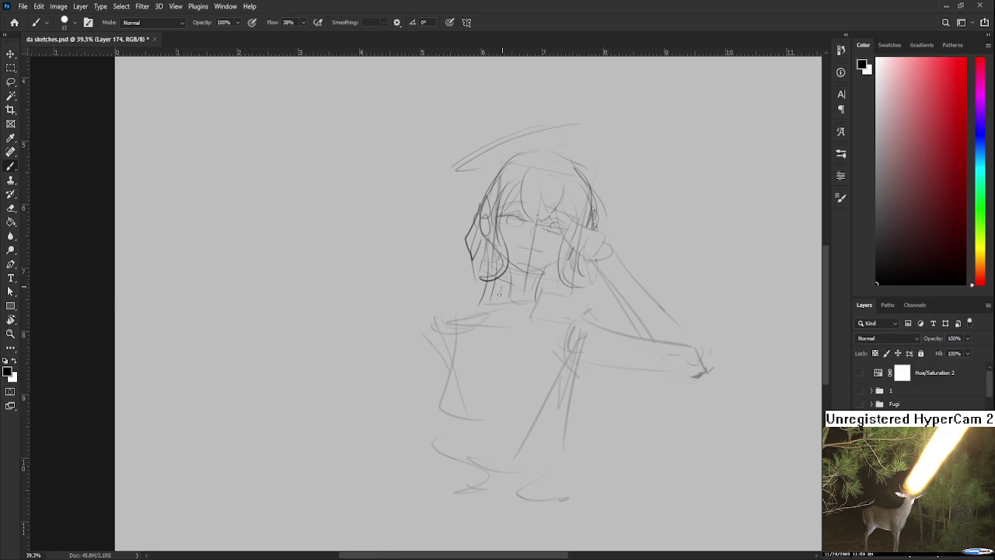
{"action": "left_click_drag", "start_coordinate": [575, 252], "coordinate": [560, 308]}
{"action": "key", "text": "ctrl+z"}
{"action": "mouse_move", "coordinate": [574, 262]}
{"action": "left_mouse_down"}
{"action": "mouse_move", "coordinate": [569, 315]}
{"action": "mouse_move", "coordinate": [577, 290]}
{"action": "mouse_move", "coordinate": [525, 320]}
{"action": "left_mouse_up"}
{"action": "key", "text": "ctrl+z"}
{"action": "mouse_move", "coordinate": [570, 289]}
{"action": "left_mouse_down"}
{"action": "mouse_move", "coordinate": [564, 319]}
{"action": "mouse_move", "coordinate": [536, 314]}
{"action": "mouse_move", "coordinate": [533, 303]}
{"action": "mouse_move", "coordinate": [545, 319]}
{"action": "mouse_move", "coordinate": [530, 310]}
{"action": "mouse_move", "coordinate": [563, 308]}
{"action": "mouse_move", "coordinate": [533, 351]}
{"action": "mouse_move", "coordinate": [528, 342]}
{"action": "left_mouse_up"}
{"action": "key", "text": "ctrl+z"}
{"action": "key", "text": "ctrl+z"}
{"action": "key", "text": "ctrl+z"}
{"action": "key", "text": "ctrl+z"}
{"action": "key", "text": "ctrl+z"}
Draw the ribbon tails below the bow and try strokes for the lowered arm
{"action": "mouse_move", "coordinate": [544, 321]}
{"action": "left_mouse_down"}
{"action": "mouse_move", "coordinate": [555, 358]}
{"action": "mouse_move", "coordinate": [515, 317]}
{"action": "mouse_move", "coordinate": [467, 331]}
{"action": "left_mouse_up"}
{"action": "key", "text": "ctrl+z"}
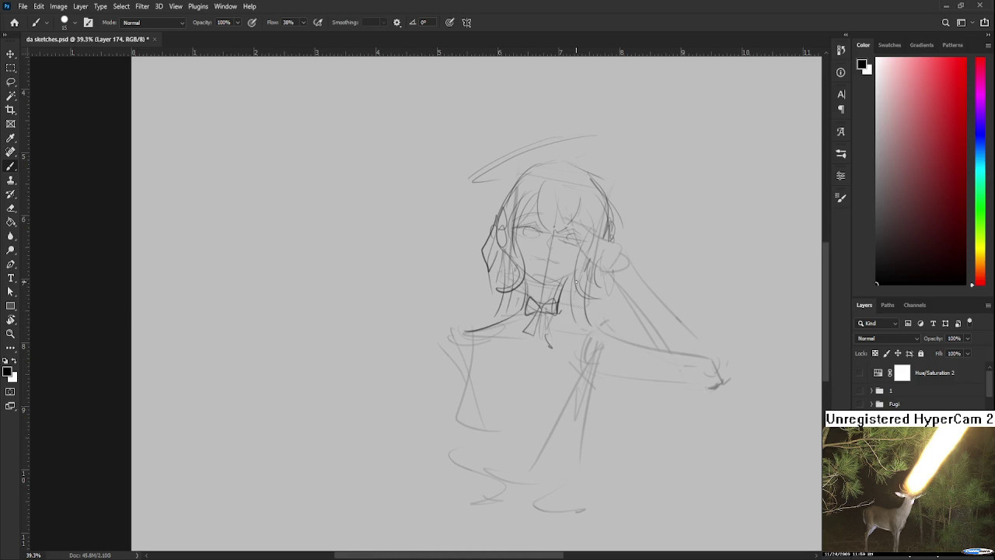
{"action": "left_click_drag", "start_coordinate": [566, 319], "coordinate": [571, 286]}
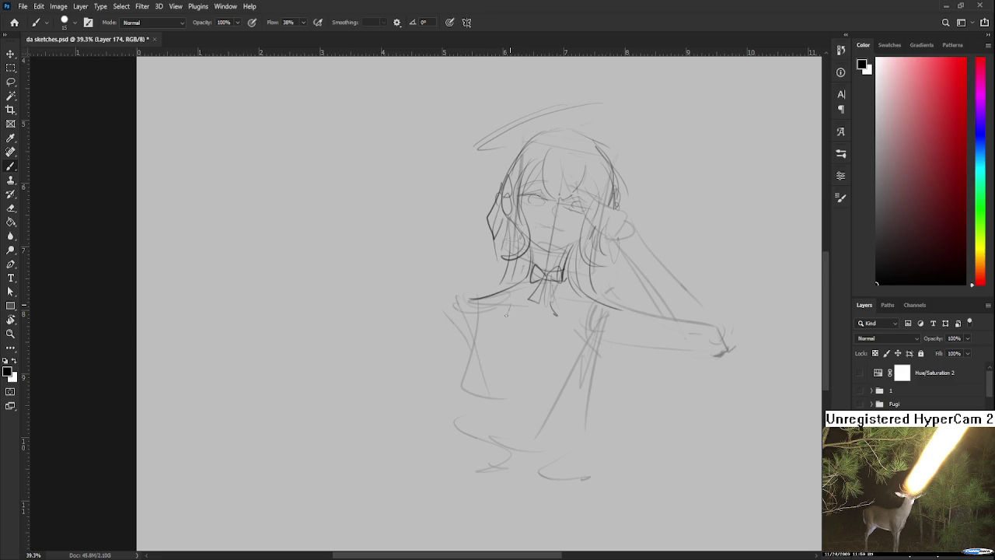
{"action": "left_click_drag", "start_coordinate": [489, 311], "coordinate": [459, 395]}
{"action": "key", "text": "ctrl+z"}
{"action": "key", "text": "ctrl+z"}
{"action": "mouse_move", "coordinate": [487, 315]}
{"action": "left_mouse_down"}
{"action": "mouse_move", "coordinate": [455, 396]}
{"action": "mouse_move", "coordinate": [510, 404]}
{"action": "left_mouse_up"}
Sketch the chest curves, redrawing them until the right chest stroke sits further in
{"action": "key", "text": "ctrl+z"}
{"action": "mouse_move", "coordinate": [473, 354]}
{"action": "left_mouse_down"}
{"action": "mouse_move", "coordinate": [519, 393]}
{"action": "mouse_move", "coordinate": [530, 390]}
{"action": "mouse_move", "coordinate": [524, 397]}
{"action": "mouse_move", "coordinate": [561, 388]}
{"action": "mouse_move", "coordinate": [581, 354]}
{"action": "left_mouse_up"}
{"action": "key", "text": "ctrl+z"}
{"action": "mouse_move", "coordinate": [539, 397]}
{"action": "left_mouse_down"}
{"action": "mouse_move", "coordinate": [588, 357]}
{"action": "mouse_move", "coordinate": [575, 413]}
{"action": "left_mouse_up"}
{"action": "key", "text": "ctrl+z"}
{"action": "mouse_move", "coordinate": [595, 356]}
{"action": "left_mouse_down"}
{"action": "mouse_move", "coordinate": [599, 404]}
{"action": "mouse_move", "coordinate": [570, 419]}
{"action": "left_mouse_up"}
Draw a light shoulder line along the arm and the lower arm line
{"action": "key", "text": "ctrl+z"}
{"action": "left_click_drag", "start_coordinate": [558, 378], "coordinate": [559, 412]}
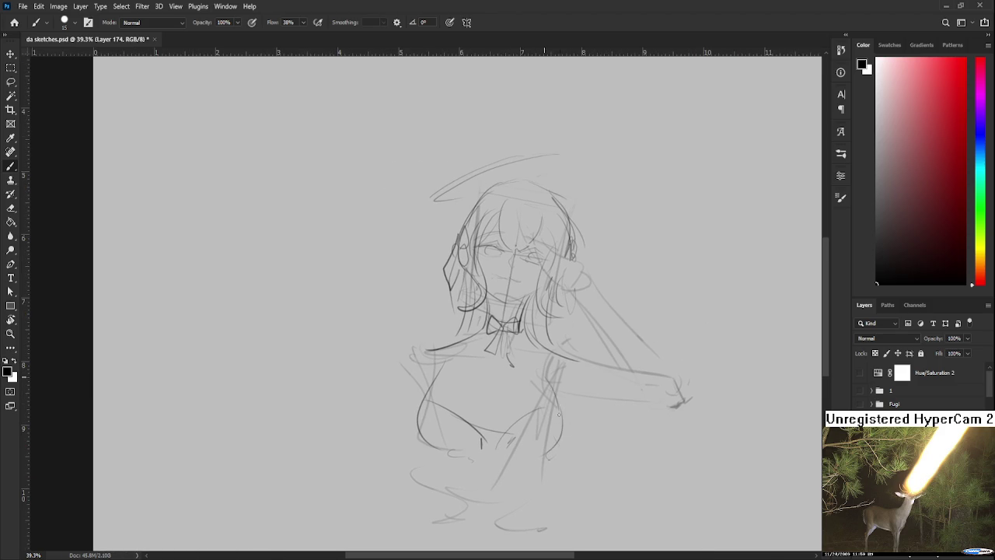
{"action": "left_click_drag", "start_coordinate": [536, 333], "coordinate": [631, 365]}
{"action": "key", "text": "ctrl+z"}
{"action": "key", "text": "ctrl+z"}
{"action": "left_click_drag", "start_coordinate": [547, 342], "coordinate": [630, 363]}
{"action": "left_click_drag", "start_coordinate": [558, 397], "coordinate": [633, 400]}
{"action": "scroll", "coordinate": [533, 314], "scroll_direction": "down", "scroll_amount": 1}
Zoom out to 32.5% and darken the shoulder line left of the ribbon bow
{"action": "scroll", "coordinate": [533, 314], "scroll_direction": "down", "scroll_amount": 1}
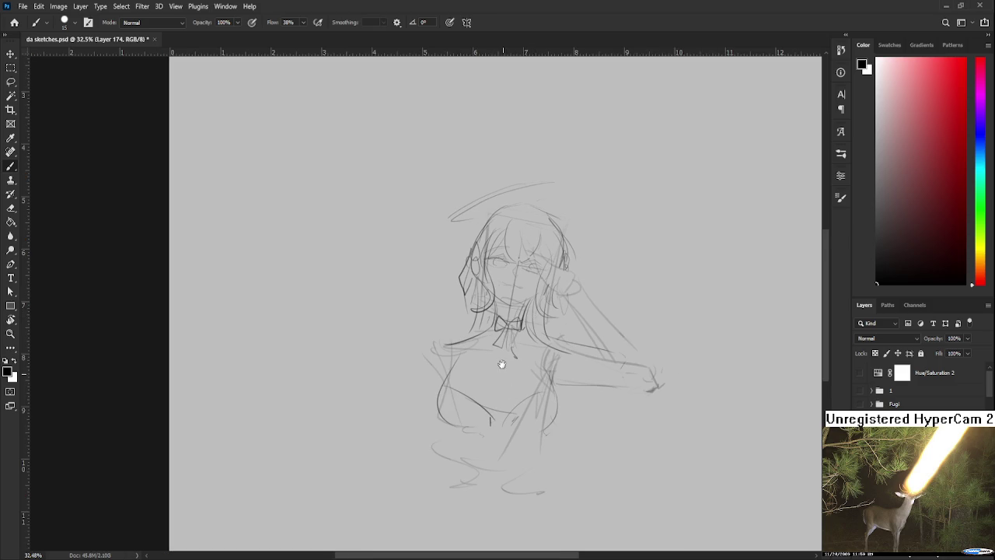
{"action": "scroll", "coordinate": [503, 364], "scroll_direction": "down", "scroll_amount": 1}
{"action": "left_click_drag", "start_coordinate": [464, 303], "coordinate": [440, 308]}
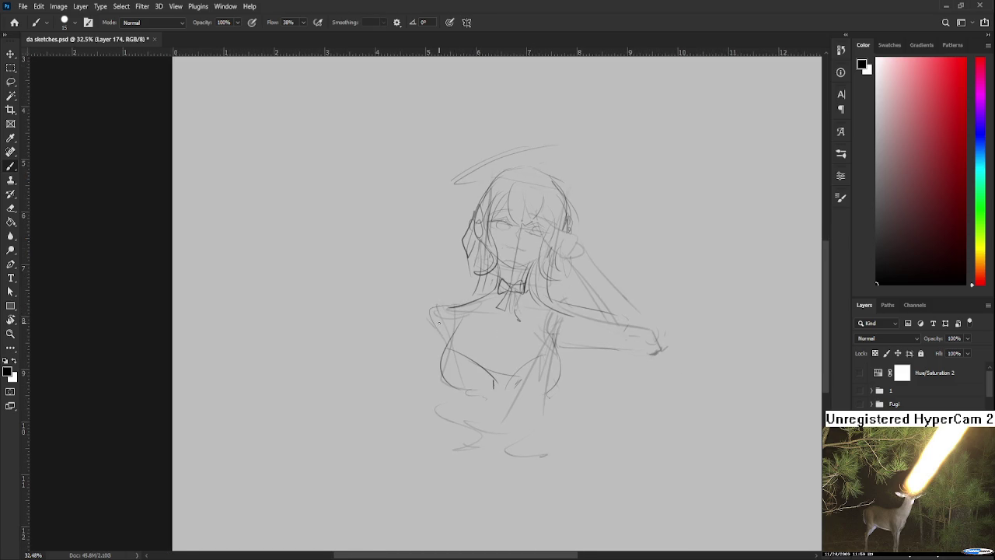
{"action": "left_click_drag", "start_coordinate": [562, 307], "coordinate": [448, 395]}
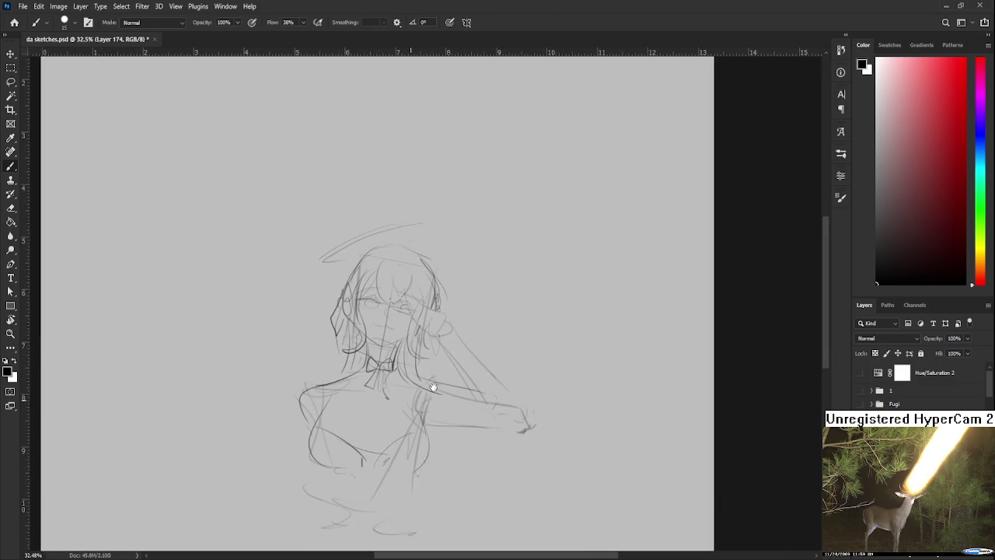
{"action": "left_click_drag", "start_coordinate": [424, 330], "coordinate": [467, 304]}
{"action": "key", "text": "ctrl+z"}
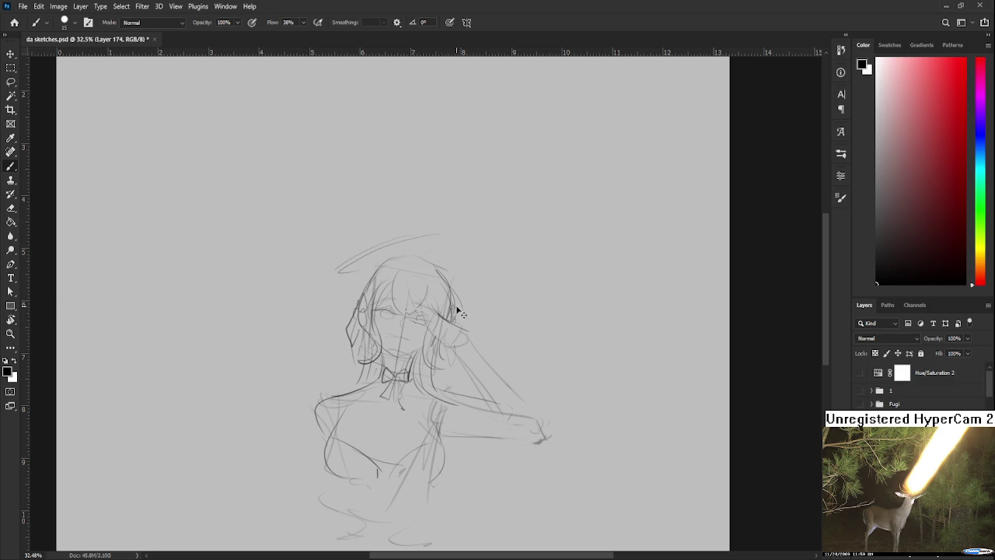
Add hair strands on the right side and blush marks on the cheek
{"action": "left_click_drag", "start_coordinate": [464, 327], "coordinate": [435, 298]}
{"action": "left_click_drag", "start_coordinate": [415, 265], "coordinate": [414, 305]}
{"action": "left_click_drag", "start_coordinate": [413, 327], "coordinate": [420, 323]}
{"action": "scroll", "coordinate": [434, 333], "scroll_direction": "down", "scroll_amount": 1}
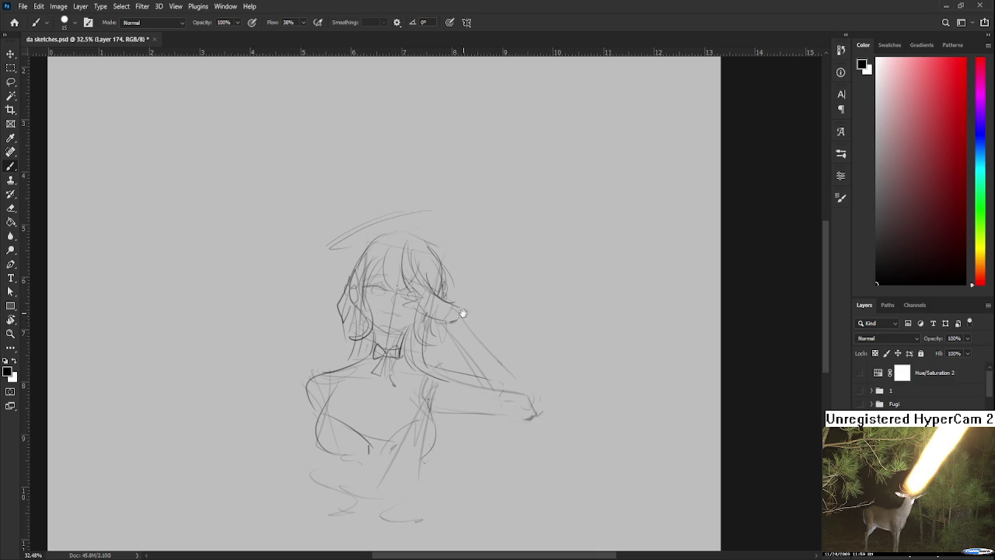
{"action": "scroll", "coordinate": [458, 314], "scroll_direction": "down", "scroll_amount": 1}
Erase the old outstretched arm lines after discarding an upper-arm stroke
{"action": "mouse_move", "coordinate": [443, 300]}
{"action": "left_mouse_down"}
{"action": "mouse_move", "coordinate": [519, 362]}
{"action": "mouse_move", "coordinate": [524, 349]}
{"action": "left_mouse_up"}
{"action": "key", "text": "ctrl+z"}
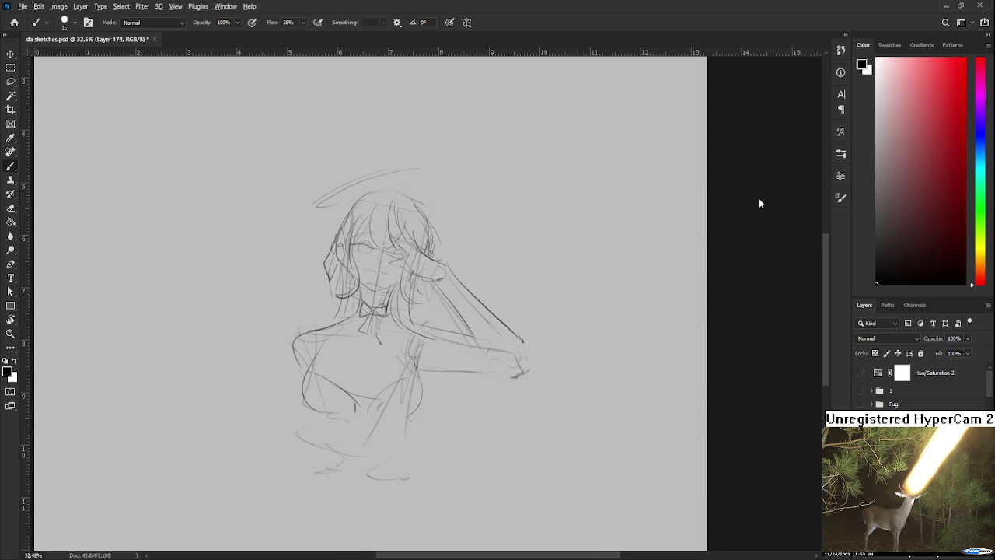
{"action": "scroll", "coordinate": [528, 352], "scroll_direction": "up", "scroll_amount": 2}
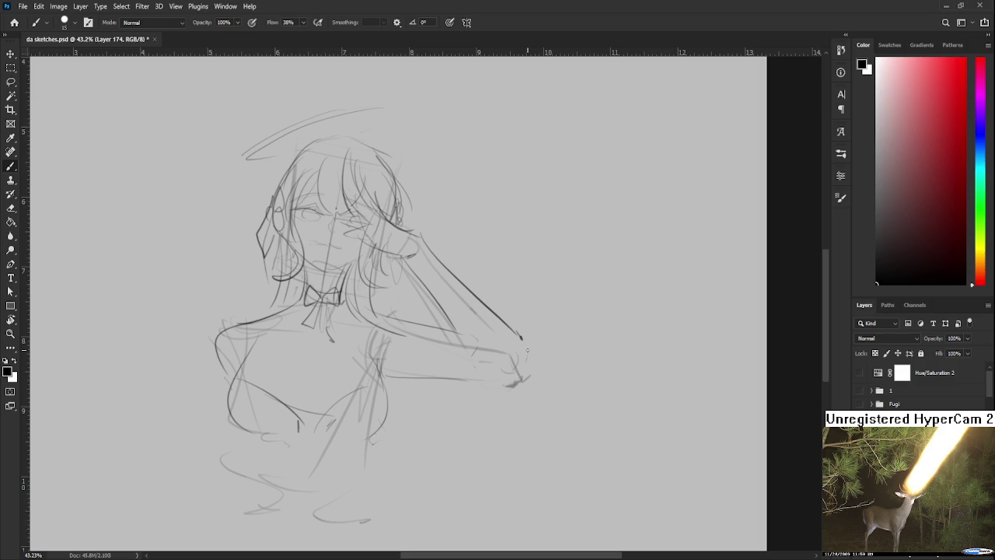
{"action": "key", "text": "e"}
{"action": "left_click_drag", "start_coordinate": [477, 333], "coordinate": [506, 351]}
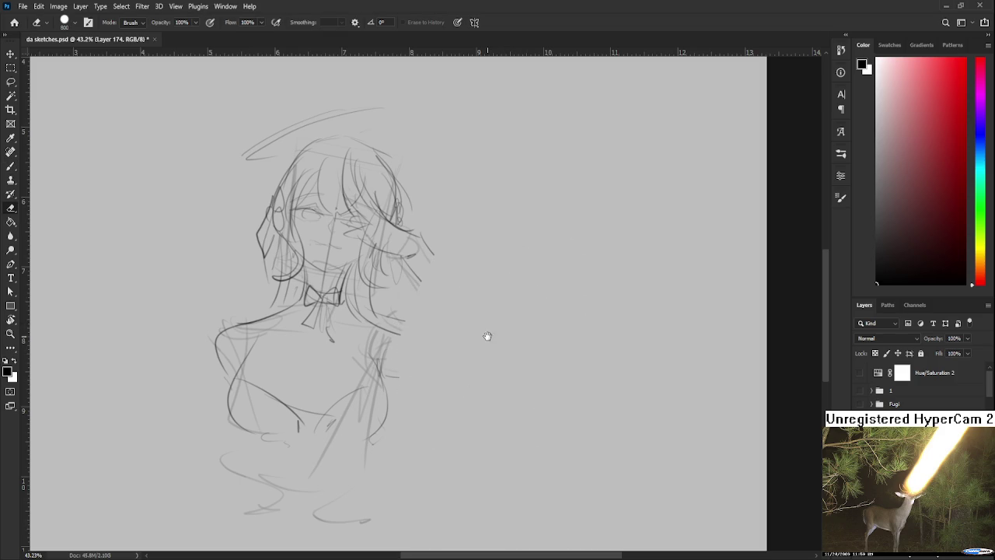
Redraw the raised arm with new diagonal lines and a lower arm curve
{"action": "key", "text": "b"}
{"action": "left_click_drag", "start_coordinate": [403, 260], "coordinate": [474, 370]}
{"action": "key", "text": "ctrl+z"}
{"action": "key", "text": "ctrl+z"}
{"action": "mouse_move", "coordinate": [420, 231]}
{"action": "left_mouse_down"}
{"action": "mouse_move", "coordinate": [492, 327]}
{"action": "mouse_move", "coordinate": [466, 362]}
{"action": "mouse_move", "coordinate": [478, 370]}
{"action": "left_mouse_up"}
{"action": "key", "text": "ctrl+z"}
{"action": "key", "text": "ctrl+z"}
{"action": "mouse_move", "coordinate": [500, 361]}
{"action": "left_mouse_down"}
{"action": "mouse_move", "coordinate": [493, 370]}
{"action": "mouse_move", "coordinate": [496, 359]}
{"action": "left_mouse_up"}
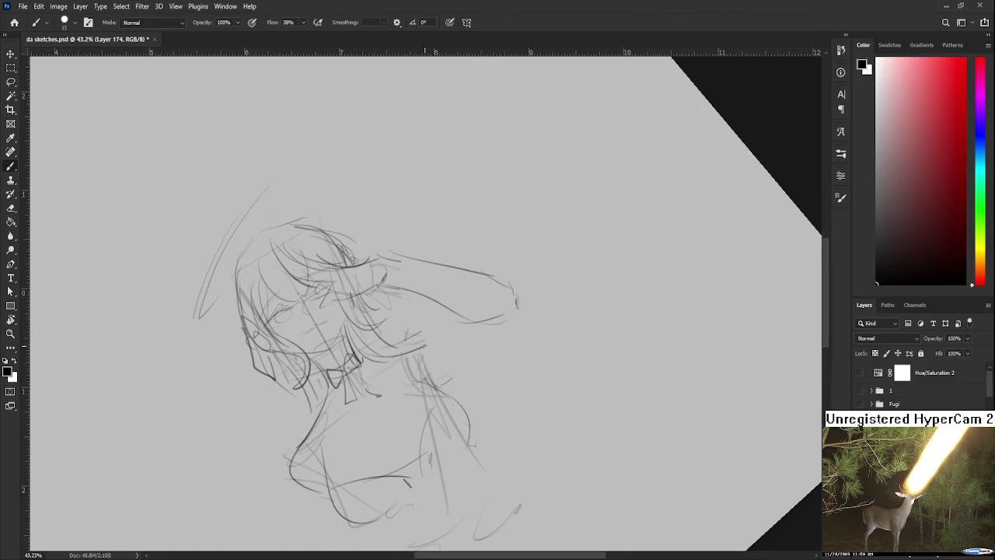
Add short thin strokes along the lower arm
{"action": "left_click_drag", "start_coordinate": [405, 350], "coordinate": [441, 334]}
{"action": "left_click_drag", "start_coordinate": [448, 380], "coordinate": [505, 327]}
{"action": "key", "text": "ctrl+z"}
{"action": "left_click_drag", "start_coordinate": [457, 372], "coordinate": [504, 331]}
Rotate the view and sketch a feathered wing left of the figure
{"action": "mouse_move", "coordinate": [536, 280]}
{"action": "left_mouse_down"}
{"action": "mouse_move", "coordinate": [577, 346]}
{"action": "mouse_move", "coordinate": [513, 349]}
{"action": "left_mouse_up"}
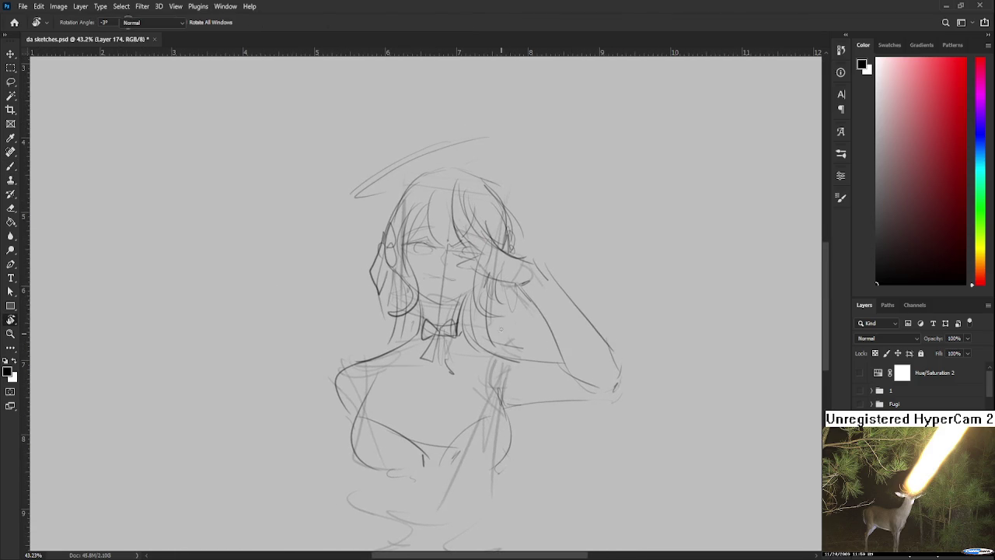
{"action": "left_click_drag", "start_coordinate": [459, 315], "coordinate": [483, 355]}
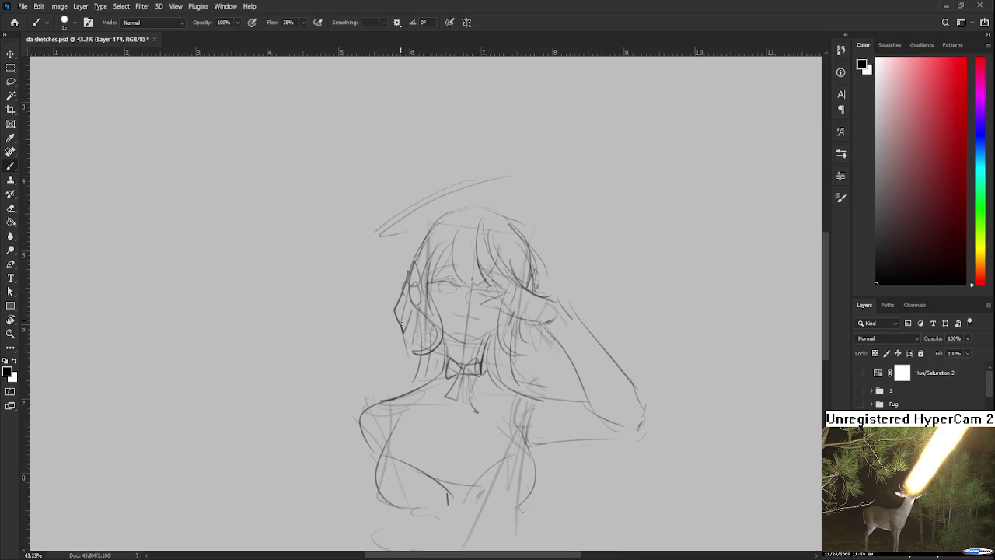
{"action": "mouse_move", "coordinate": [423, 377]}
{"action": "left_mouse_down"}
{"action": "mouse_move", "coordinate": [399, 368]}
{"action": "mouse_move", "coordinate": [456, 265]}
{"action": "mouse_move", "coordinate": [435, 357]}
{"action": "left_mouse_up"}
{"action": "left_click_drag", "start_coordinate": [381, 300], "coordinate": [445, 373]}
{"action": "left_click_drag", "start_coordinate": [356, 280], "coordinate": [429, 358]}
{"action": "left_click_drag", "start_coordinate": [343, 279], "coordinate": [389, 399]}
Hatch the hair by the raised arm, reset the view and fit the canvas
{"action": "mouse_move", "coordinate": [580, 353]}
{"action": "left_mouse_down"}
{"action": "mouse_move", "coordinate": [594, 368]}
{"action": "mouse_move", "coordinate": [544, 327]}
{"action": "left_mouse_up"}
{"action": "key", "text": "r"}
{"action": "scroll", "coordinate": [544, 326], "scroll_direction": "down", "scroll_amount": 3}
{"action": "scroll", "coordinate": [535, 335], "scroll_direction": "up", "scroll_amount": 1}
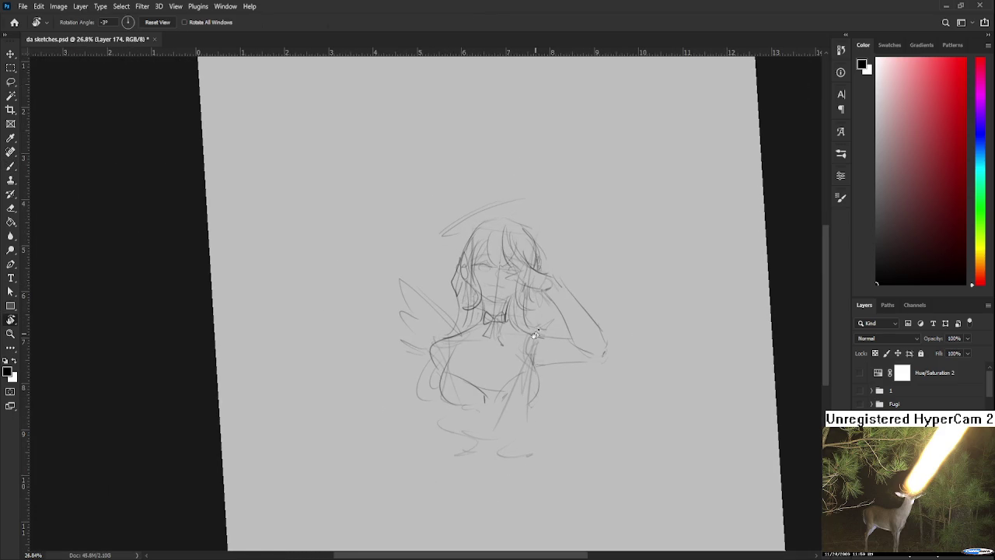
{"action": "key", "text": "Escape"}
{"action": "key", "text": "ctrl+0"}
{"action": "key", "text": "ctrl+t"}
Cancel a 7° tilt of the sketch and mirror it horizontally to check proportions
{"action": "mouse_move", "coordinate": [520, 234]}
{"action": "left_mouse_down"}
{"action": "mouse_move", "coordinate": [514, 240]}
{"action": "mouse_move", "coordinate": [547, 286]}
{"action": "left_mouse_up"}
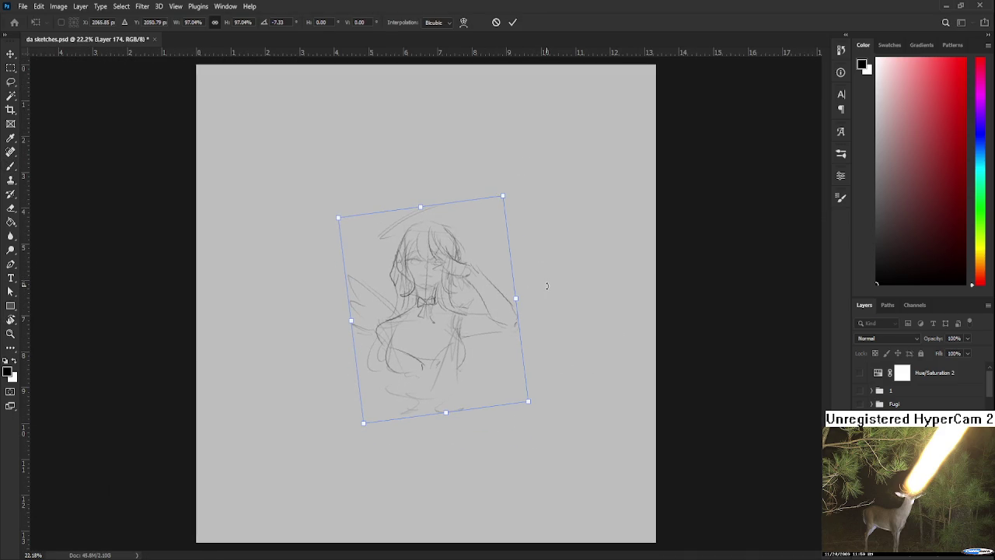
{"action": "key", "text": "Escape"}
{"action": "key", "text": "r"}
{"action": "scroll", "coordinate": [545, 284], "scroll_direction": "up", "scroll_amount": 1}
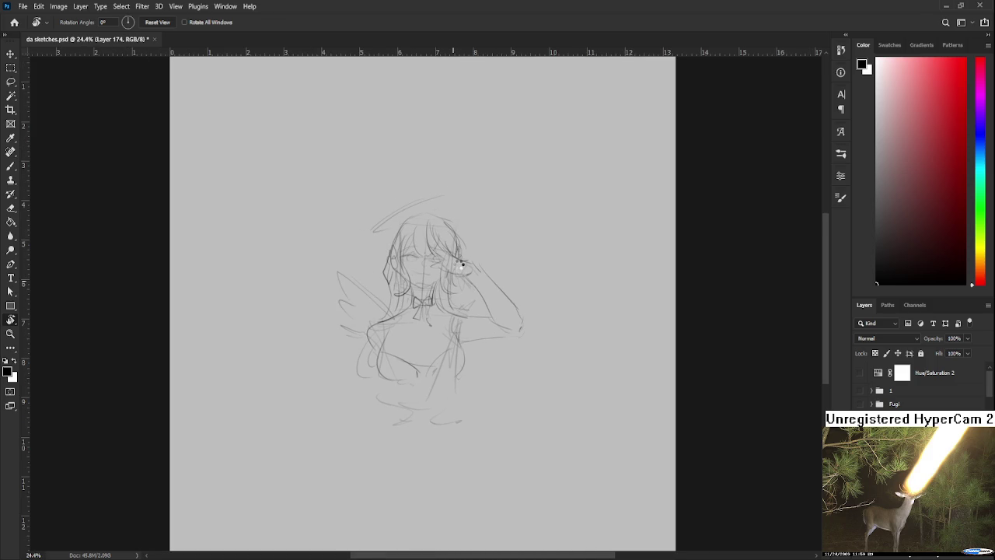
{"action": "key", "text": "ctrl+shift+h"}
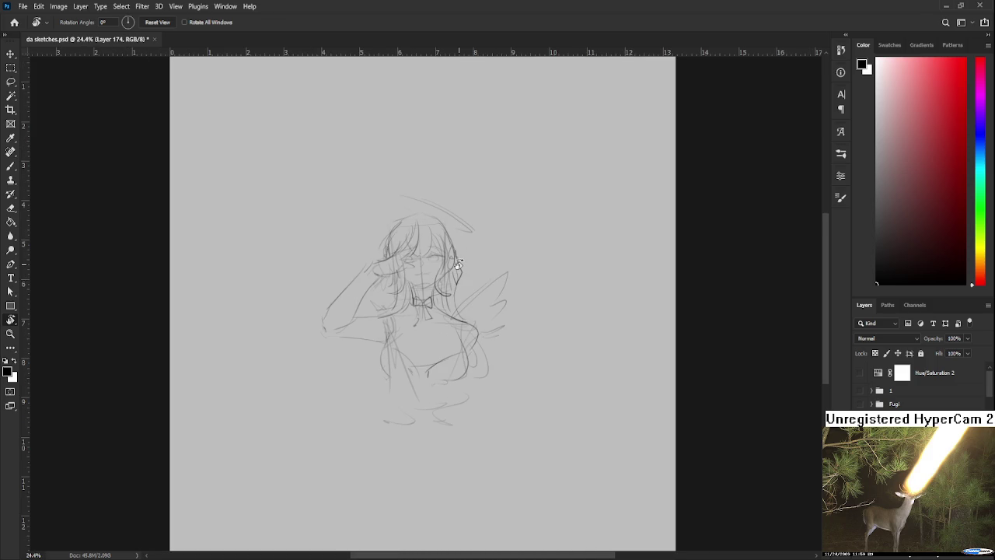
Skew the sketch's left side slightly downward and commit the transform
{"action": "scroll", "coordinate": [437, 276], "scroll_direction": "up", "scroll_amount": 5}
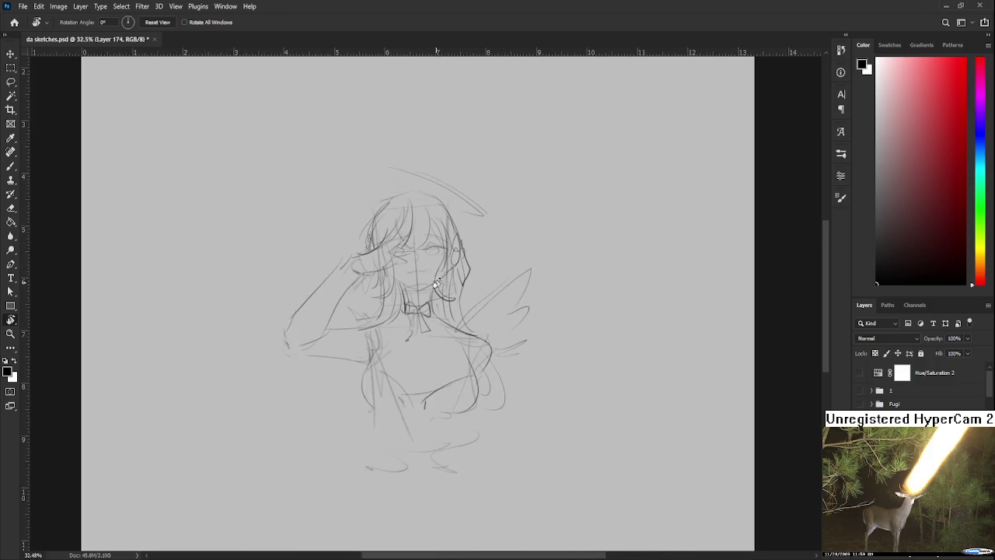
{"action": "key", "text": "ctrl+t"}
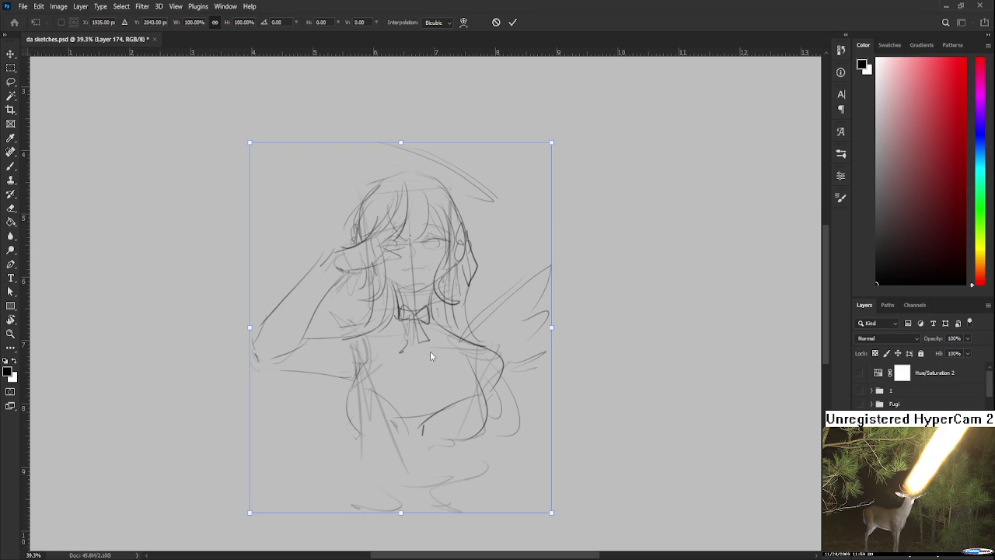
{"action": "left_click_drag", "start_coordinate": [249, 327], "coordinate": [250, 338]}
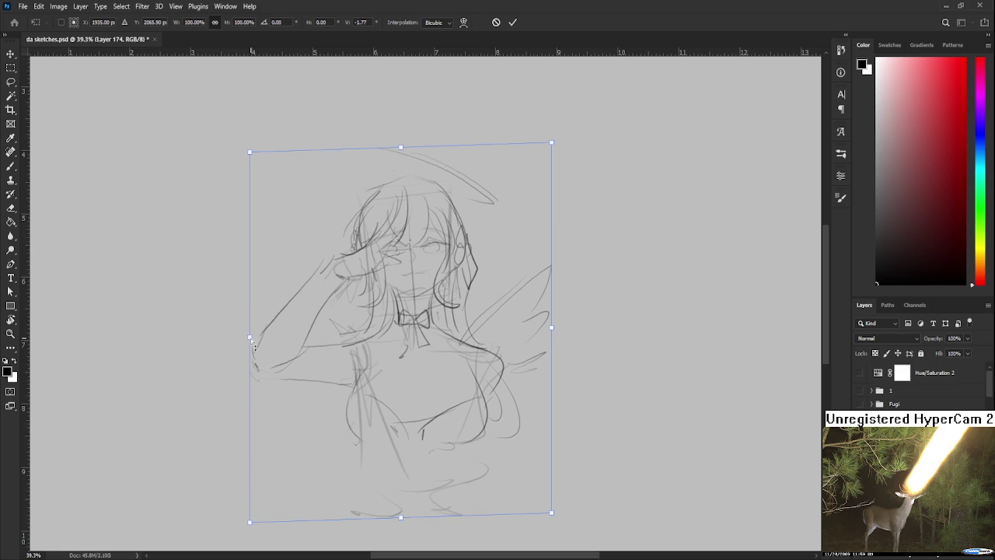
{"action": "key", "text": "Return"}
{"action": "key", "text": "r"}
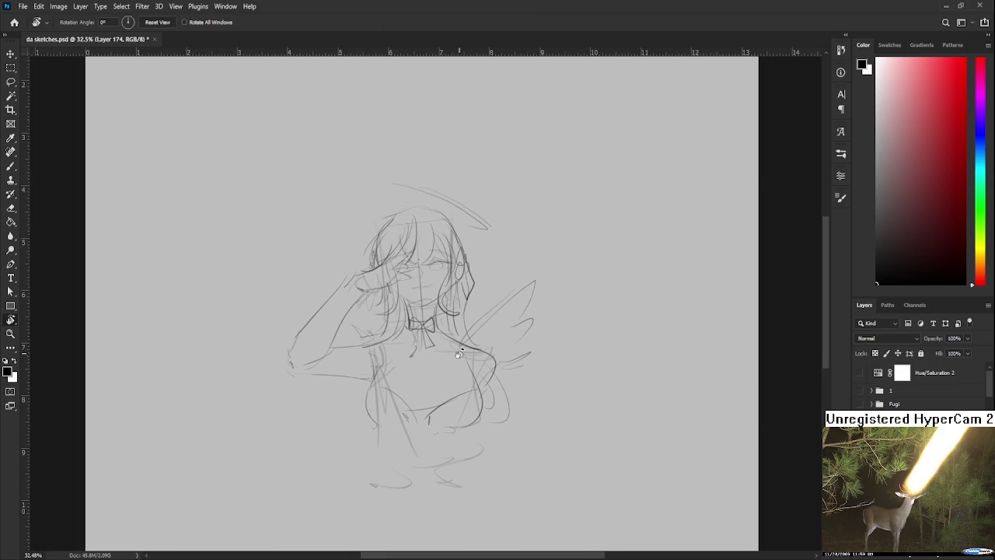
{"action": "scroll", "coordinate": [460, 353], "scroll_direction": "down", "scroll_amount": 1}
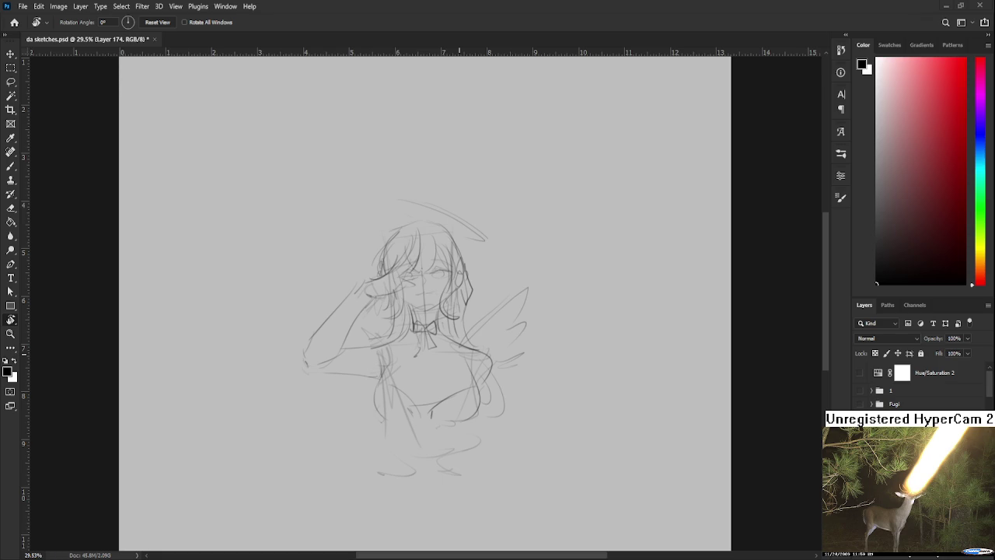
{"action": "key", "text": "h"}
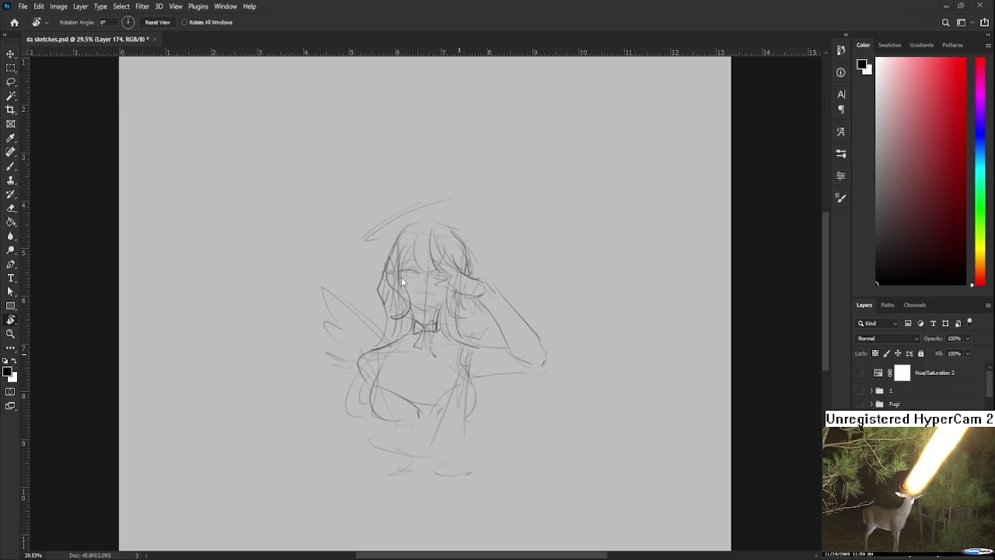
{"action": "scroll", "coordinate": [401, 272], "scroll_direction": "up", "scroll_amount": 2}
{"action": "scroll", "coordinate": [401, 272], "scroll_direction": "up", "scroll_amount": 2}
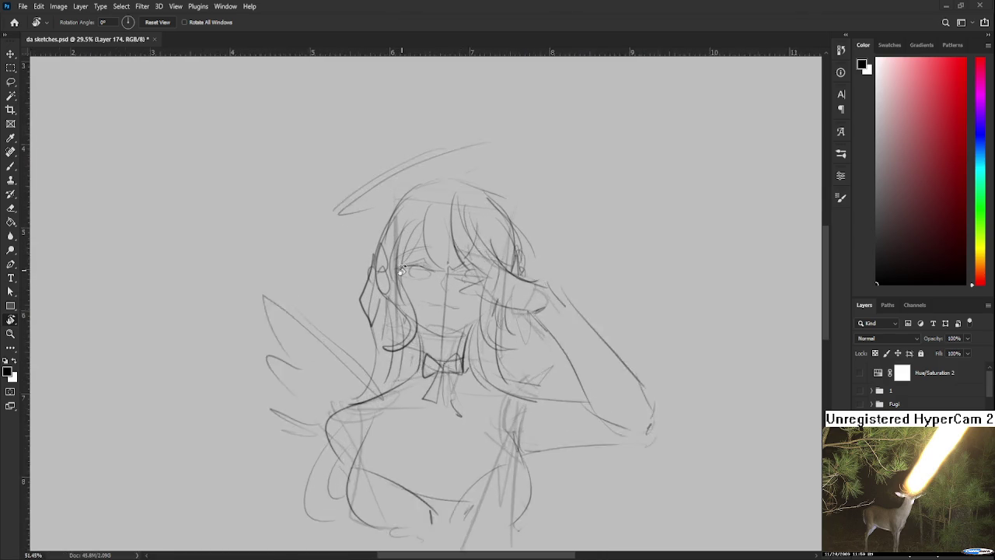
Zoom in on the face and try first strokes across the left eye
{"action": "scroll", "coordinate": [401, 272], "scroll_direction": "up", "scroll_amount": 2}
{"action": "left_click_drag", "start_coordinate": [402, 270], "coordinate": [438, 296]}
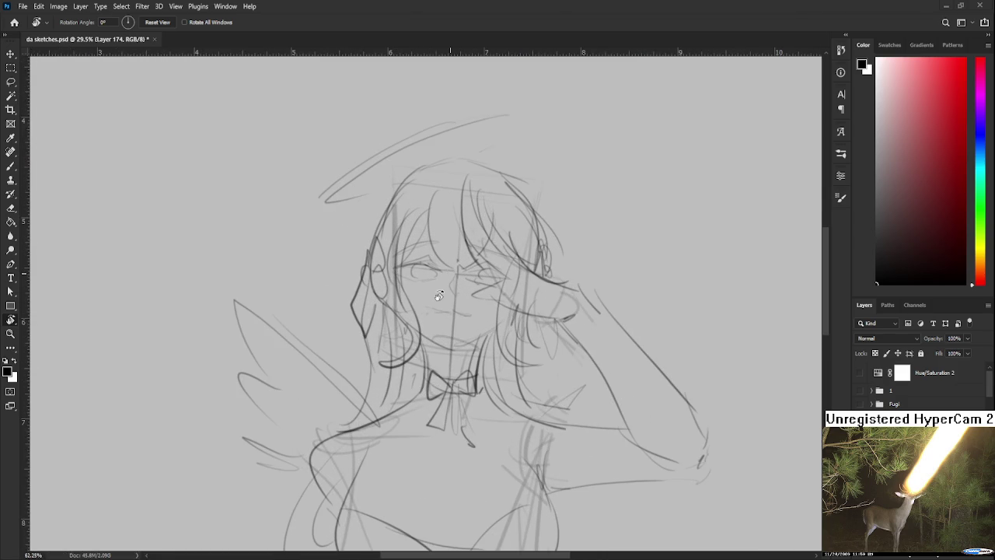
{"action": "scroll", "coordinate": [441, 377], "scroll_direction": "up", "scroll_amount": 5}
{"action": "key", "text": "b"}
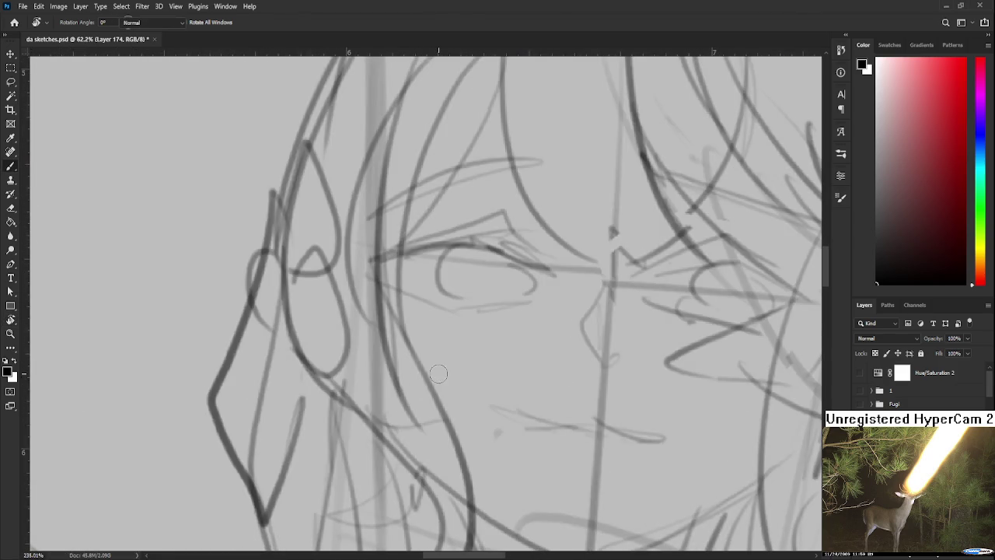
{"action": "left_click", "coordinate": [438, 295]}
{"action": "scroll", "coordinate": [438, 372], "scroll_direction": "down", "scroll_amount": 5}
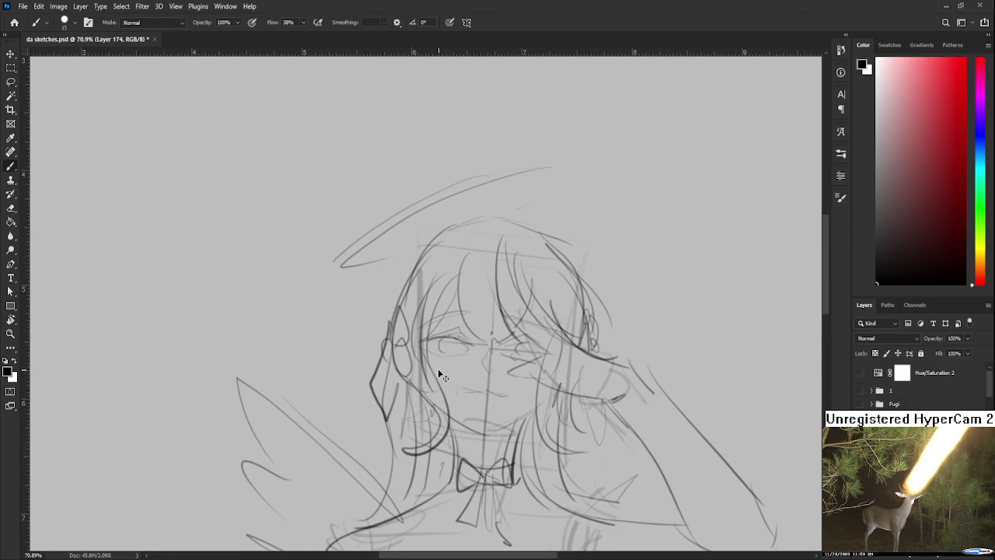
{"action": "scroll", "coordinate": [439, 375], "scroll_direction": "up", "scroll_amount": 2}
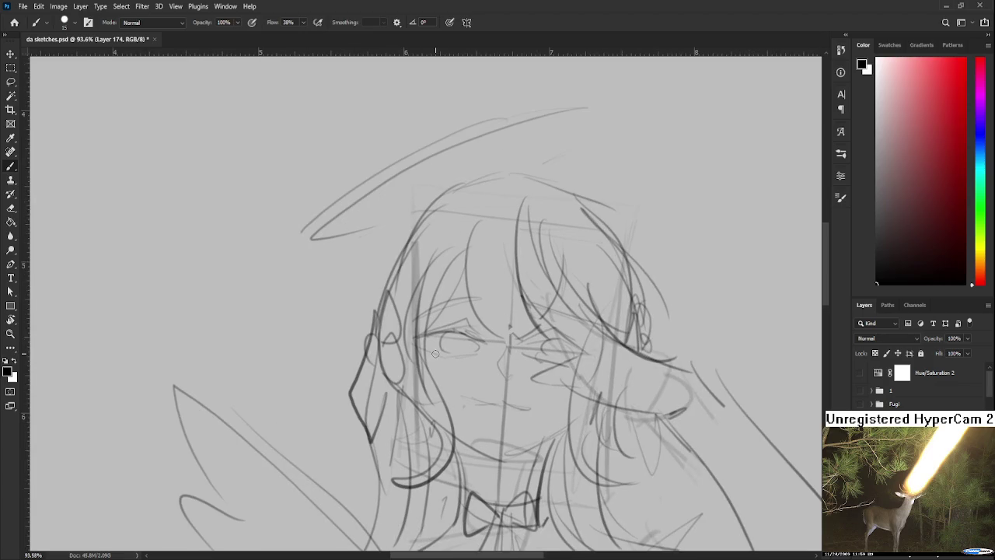
{"action": "left_click_drag", "start_coordinate": [539, 401], "coordinate": [553, 366]}
{"action": "left_click_drag", "start_coordinate": [438, 312], "coordinate": [493, 295]}
{"action": "key", "text": "ctrl+z"}
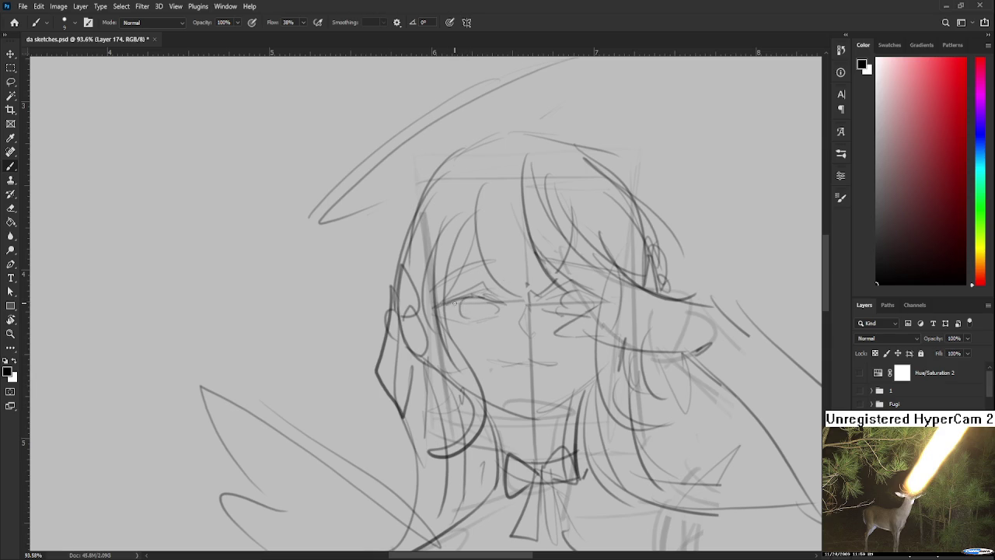
Ink the left eye's dark upper eyelid and outline the iris's left and bottom edges
{"action": "mouse_move", "coordinate": [433, 308]}
{"action": "left_mouse_down"}
{"action": "mouse_move", "coordinate": [509, 303]}
{"action": "mouse_move", "coordinate": [448, 298]}
{"action": "mouse_move", "coordinate": [497, 297]}
{"action": "left_mouse_up"}
{"action": "mouse_move", "coordinate": [427, 296]}
{"action": "left_mouse_down"}
{"action": "mouse_move", "coordinate": [442, 306]}
{"action": "mouse_move", "coordinate": [489, 287]}
{"action": "mouse_move", "coordinate": [441, 302]}
{"action": "mouse_move", "coordinate": [510, 292]}
{"action": "mouse_move", "coordinate": [432, 289]}
{"action": "mouse_move", "coordinate": [451, 301]}
{"action": "mouse_move", "coordinate": [490, 300]}
{"action": "left_mouse_up"}
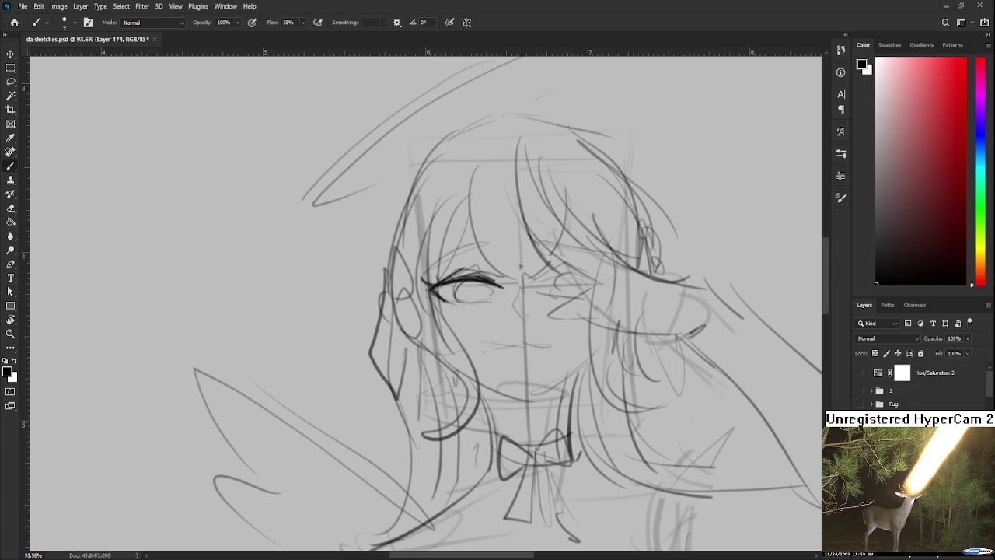
{"action": "key", "text": "r"}
{"action": "mouse_move", "coordinate": [454, 289]}
{"action": "left_mouse_down"}
{"action": "mouse_move", "coordinate": [440, 290]}
{"action": "mouse_move", "coordinate": [478, 278]}
{"action": "left_mouse_up"}
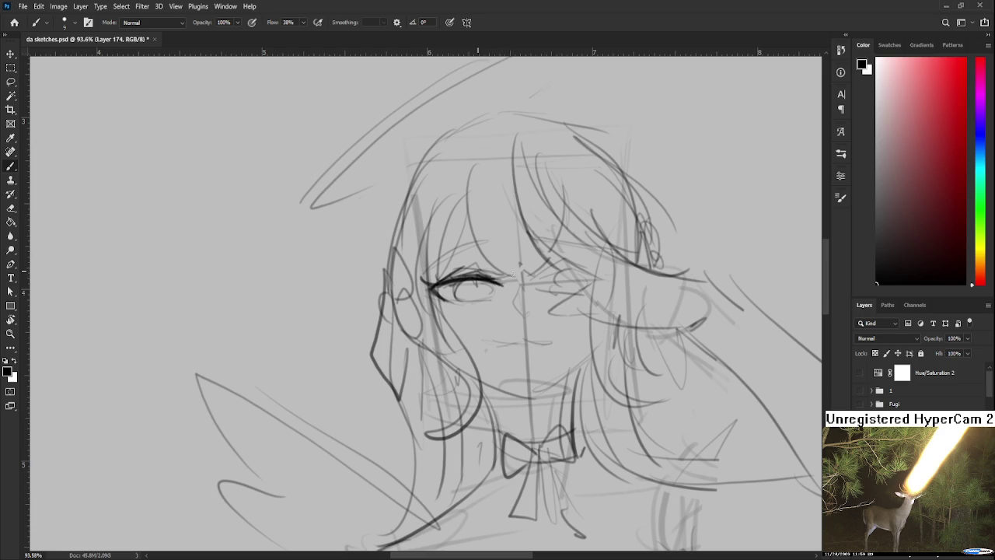
{"action": "left_click_drag", "start_coordinate": [485, 270], "coordinate": [452, 275]}
{"action": "left_click_drag", "start_coordinate": [462, 282], "coordinate": [457, 300]}
{"action": "mouse_move", "coordinate": [446, 300]}
{"action": "left_mouse_down"}
{"action": "mouse_move", "coordinate": [483, 300]}
{"action": "mouse_move", "coordinate": [457, 302]}
{"action": "mouse_move", "coordinate": [461, 313]}
{"action": "left_mouse_up"}
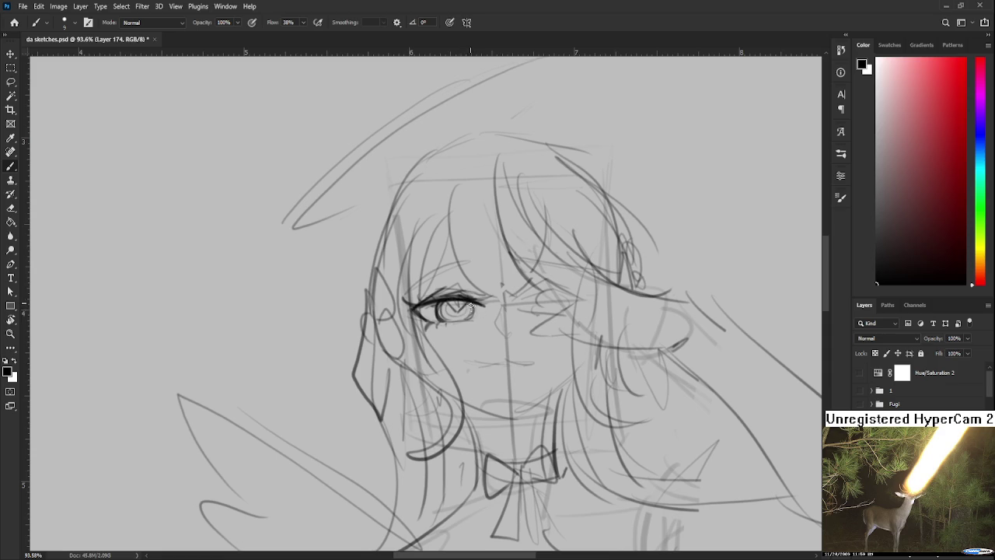
{"action": "scroll", "coordinate": [471, 309], "scroll_direction": "down", "scroll_amount": 1}
Shrink the eraser to size 9 and extend the left eyelid's outer corner
{"action": "key", "text": "e"}
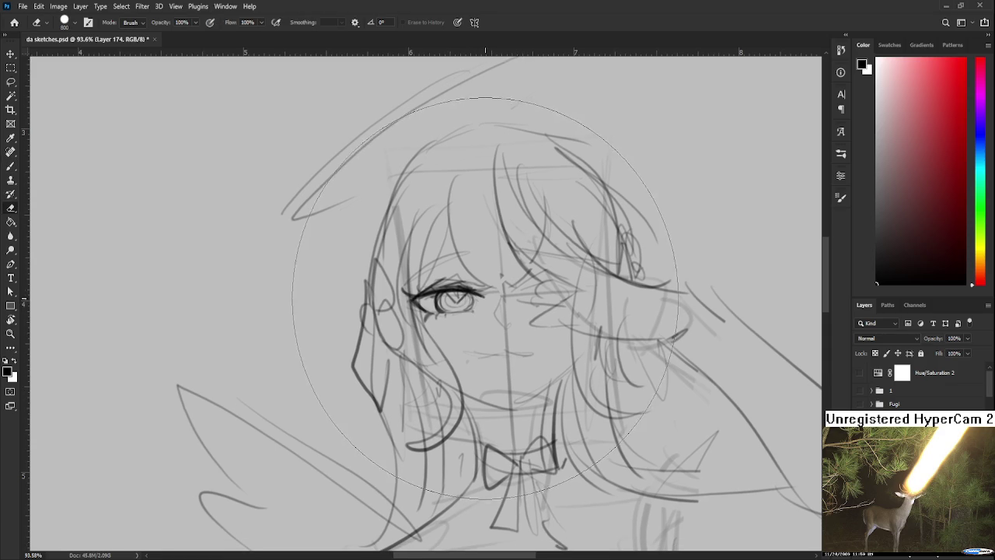
{"action": "key", "text": "bracketleft"}
{"action": "key", "text": "bracketleft"}
{"action": "key", "text": "bracketleft"}
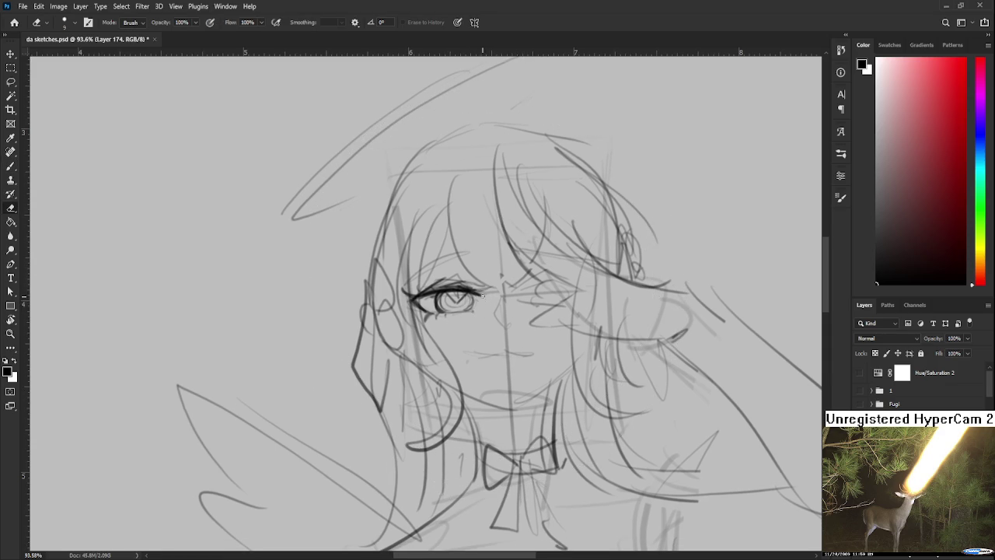
{"action": "key", "text": "b"}
{"action": "left_click_drag", "start_coordinate": [471, 288], "coordinate": [483, 293]}
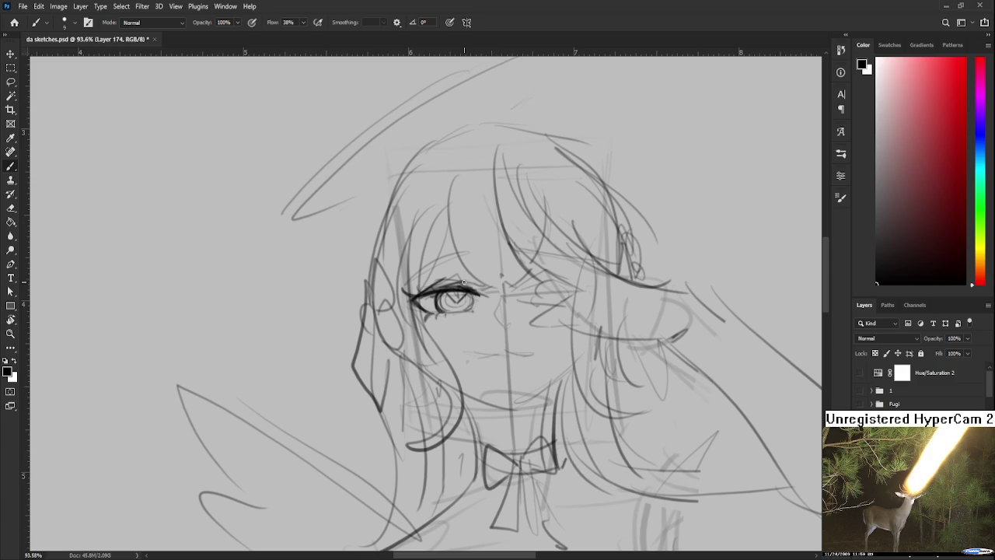
{"action": "mouse_move", "coordinate": [437, 272]}
{"action": "left_mouse_down"}
{"action": "mouse_move", "coordinate": [474, 286]}
{"action": "mouse_move", "coordinate": [472, 295]}
{"action": "left_mouse_up"}
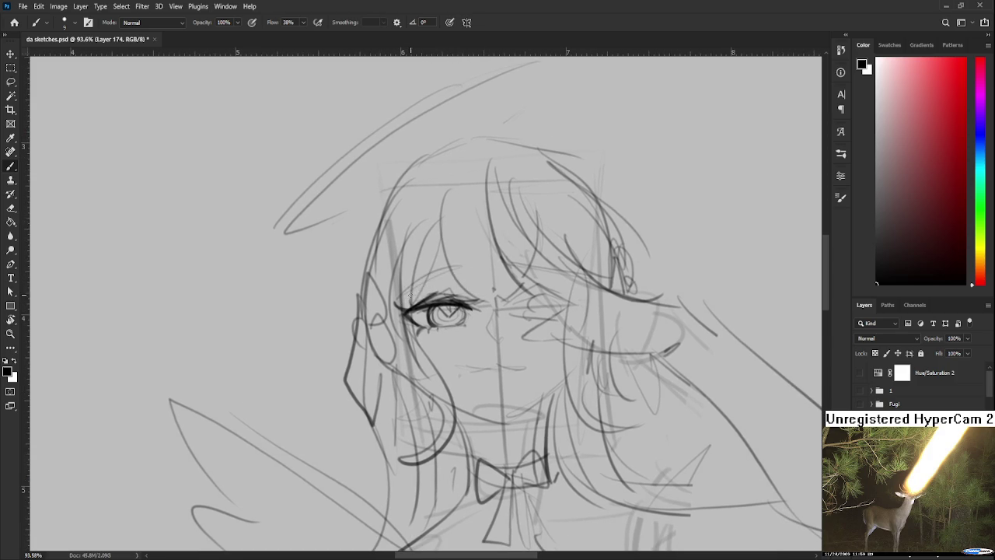
Draw an eyebrow above the left eye, redrawing it lower and shorter
{"action": "left_click_drag", "start_coordinate": [410, 278], "coordinate": [468, 261]}
{"action": "left_click_drag", "start_coordinate": [406, 299], "coordinate": [470, 266]}
{"action": "key", "text": "ctrl+z"}
{"action": "key", "text": "ctrl+z"}
{"action": "left_click_drag", "start_coordinate": [403, 302], "coordinate": [462, 264]}
{"action": "mouse_move", "coordinate": [492, 335]}
{"action": "left_mouse_down"}
{"action": "mouse_move", "coordinate": [468, 323]}
{"action": "mouse_move", "coordinate": [475, 301]}
{"action": "left_mouse_up"}
{"action": "key", "text": "e"}
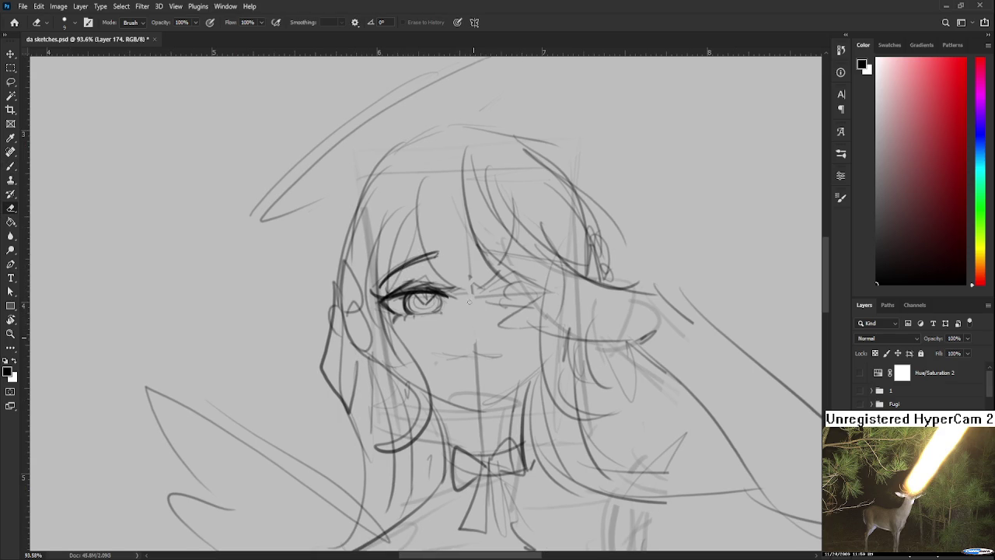
{"action": "key", "text": "b"}
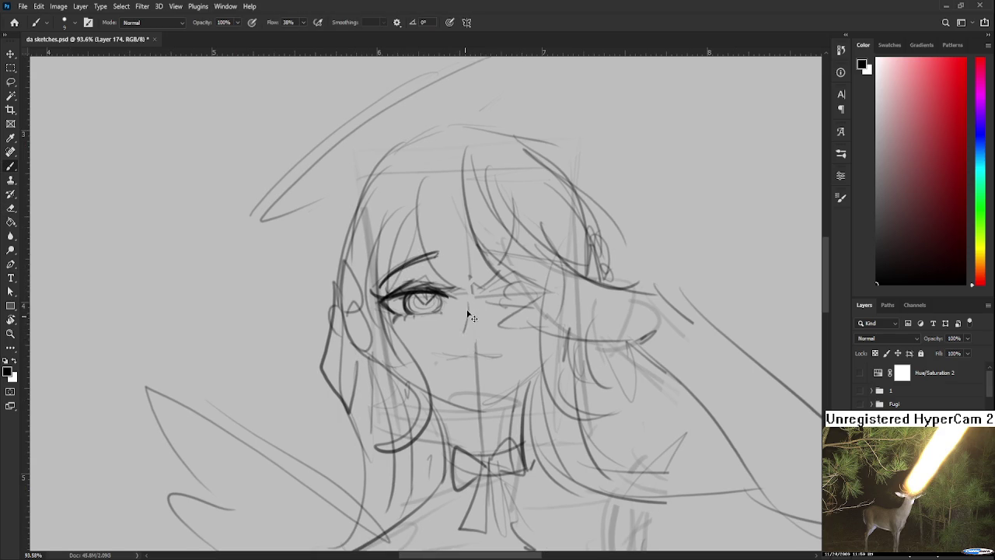
Draw the nose line and the mouth with a small wavy extension
{"action": "mouse_move", "coordinate": [465, 315]}
{"action": "left_mouse_down"}
{"action": "mouse_move", "coordinate": [478, 365]}
{"action": "mouse_move", "coordinate": [445, 357]}
{"action": "left_mouse_up"}
{"action": "key", "text": "e"}
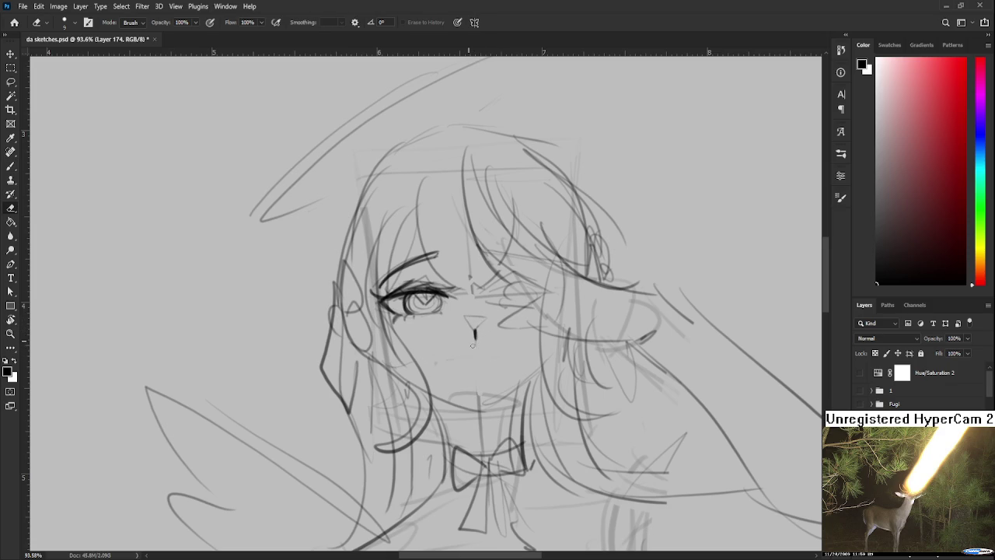
{"action": "key", "text": "b"}
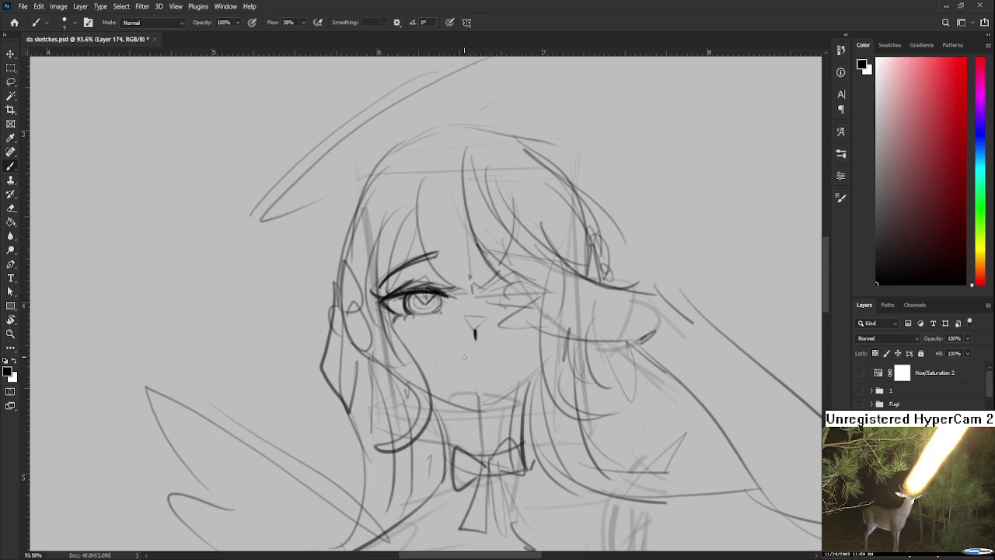
{"action": "left_click_drag", "start_coordinate": [450, 360], "coordinate": [460, 363]}
{"action": "left_click_drag", "start_coordinate": [482, 363], "coordinate": [495, 361]}
{"action": "key", "text": "e"}
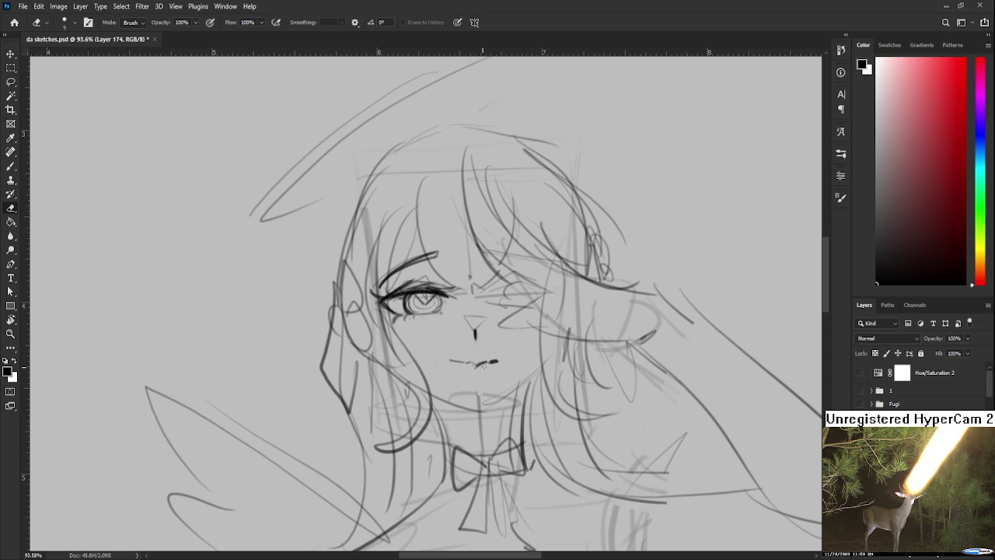
{"action": "key", "text": "b"}
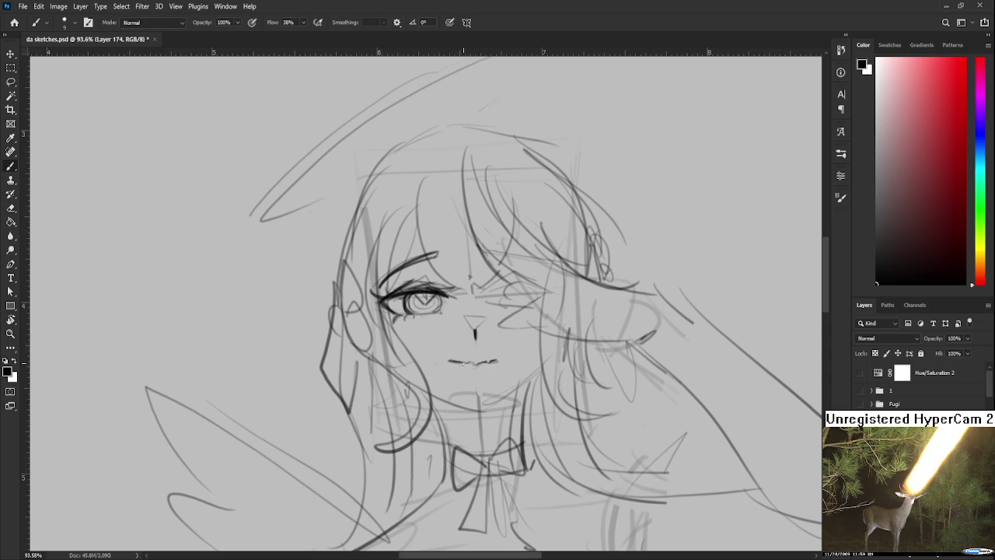
Zoom in and darken the V-shaped nose tip
{"action": "scroll", "coordinate": [458, 354], "scroll_direction": "up", "scroll_amount": 1}
{"action": "scroll", "coordinate": [435, 356], "scroll_direction": "up", "scroll_amount": 1}
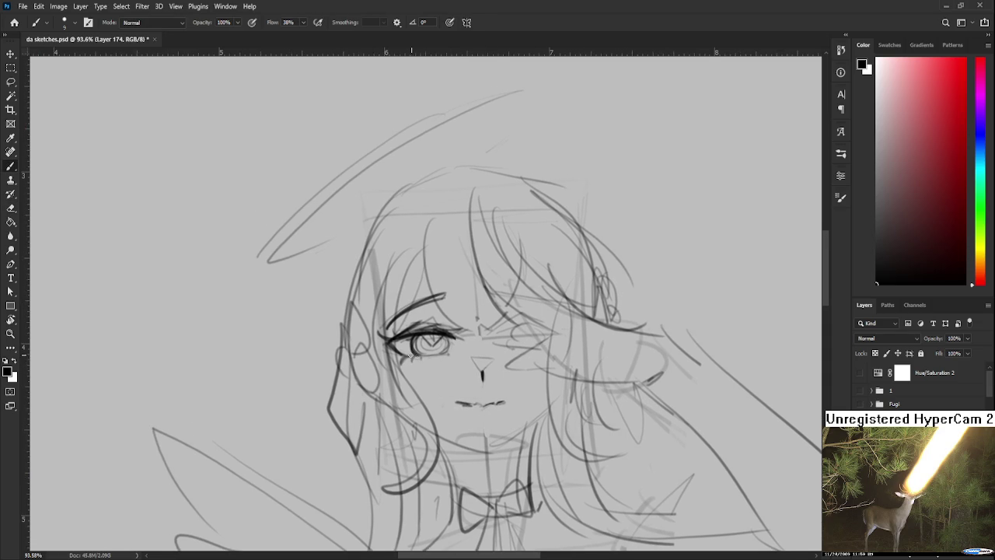
{"action": "scroll", "coordinate": [450, 351], "scroll_direction": "up", "scroll_amount": 1}
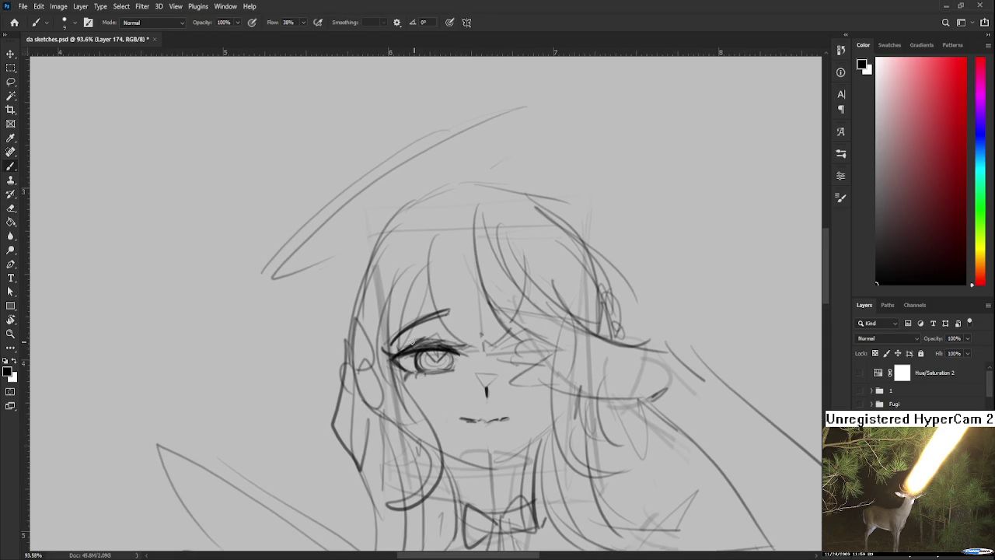
{"action": "scroll", "coordinate": [463, 337], "scroll_direction": "right", "scroll_amount": 1}
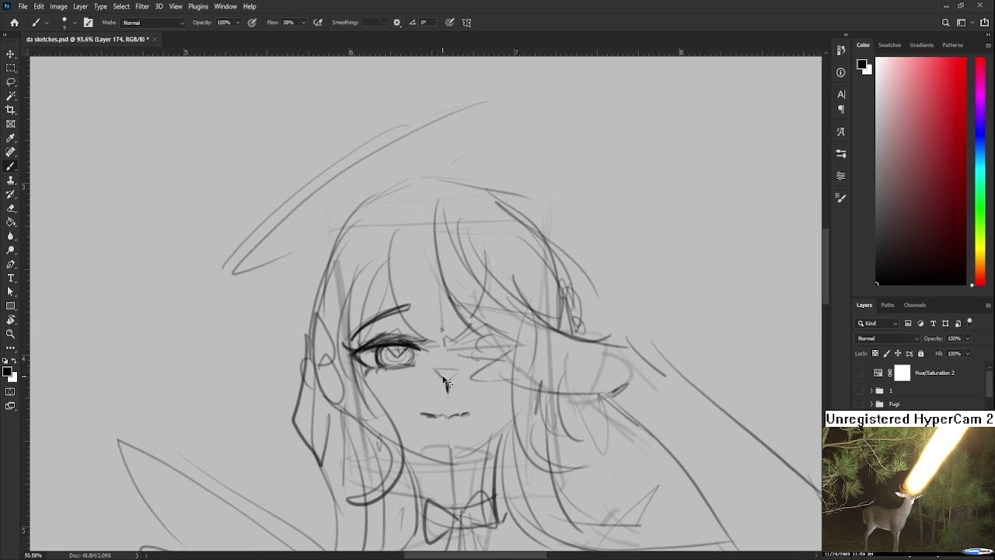
{"action": "left_click_drag", "start_coordinate": [436, 369], "coordinate": [446, 381]}
{"action": "key", "text": "e"}
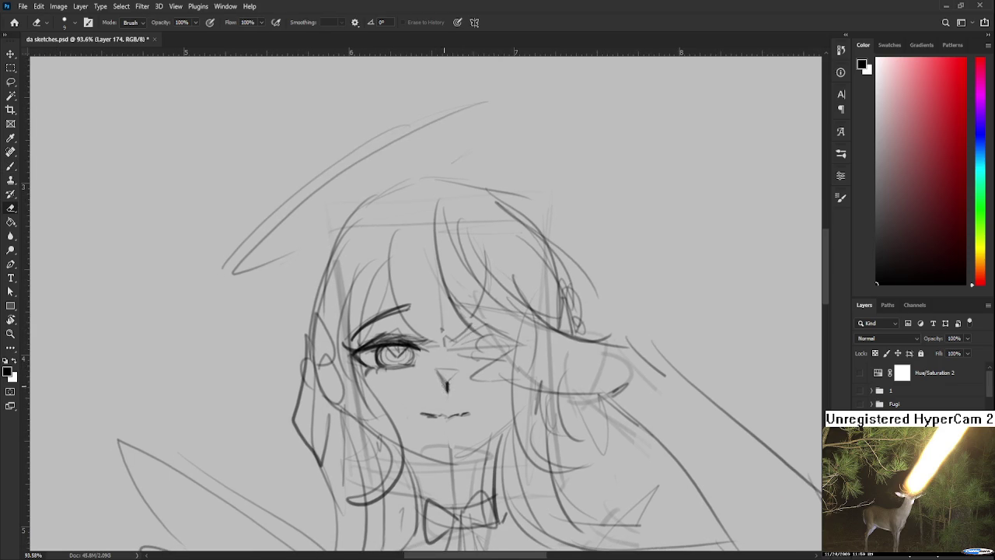
{"action": "key", "text": "b"}
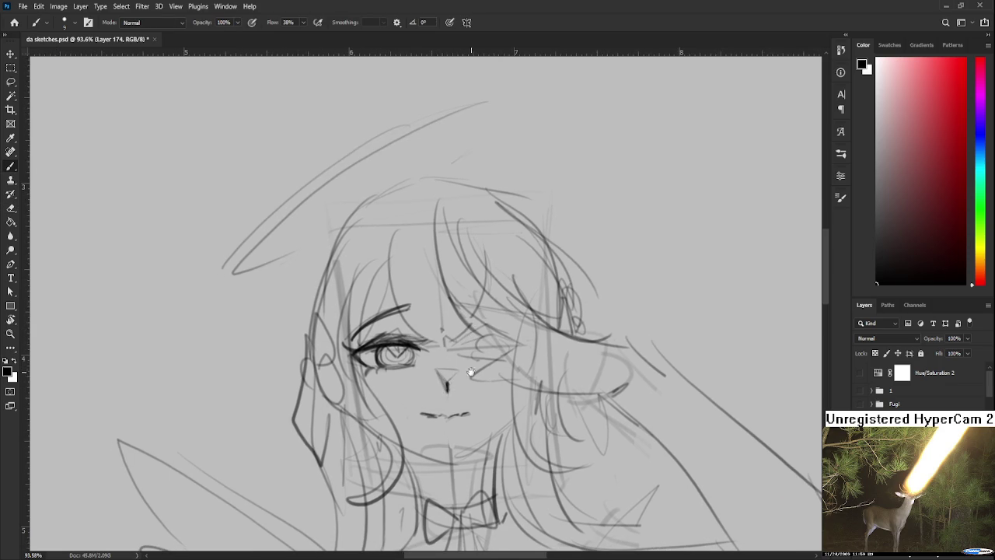
Ink the right eye's lash line, iris left edge and thicker upper eyelid
{"action": "mouse_move", "coordinate": [470, 372]}
{"action": "left_mouse_down"}
{"action": "mouse_move", "coordinate": [490, 338]}
{"action": "mouse_move", "coordinate": [505, 346]}
{"action": "mouse_move", "coordinate": [480, 346]}
{"action": "mouse_move", "coordinate": [512, 346]}
{"action": "mouse_move", "coordinate": [497, 334]}
{"action": "mouse_move", "coordinate": [476, 367]}
{"action": "left_mouse_up"}
{"action": "key", "text": "ctrl+z"}
{"action": "key", "text": "ctrl+z"}
{"action": "key", "text": "ctrl+z"}
{"action": "key", "text": "ctrl+z"}
{"action": "key", "text": "ctrl+z"}
{"action": "key", "text": "ctrl+z"}
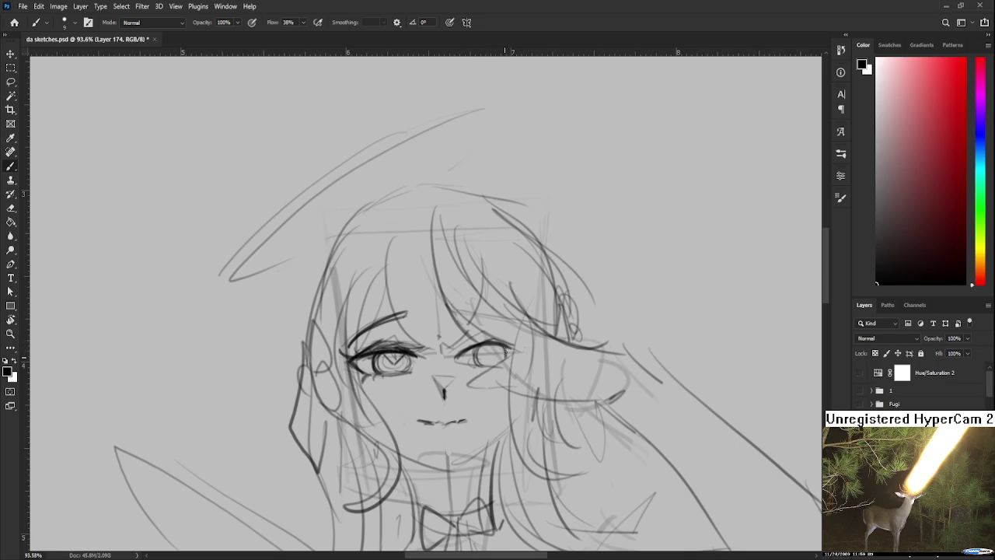
{"action": "left_click_drag", "start_coordinate": [490, 344], "coordinate": [483, 362]}
{"action": "mouse_move", "coordinate": [459, 351]}
{"action": "left_mouse_down"}
{"action": "mouse_move", "coordinate": [511, 346]}
{"action": "mouse_move", "coordinate": [457, 339]}
{"action": "mouse_move", "coordinate": [459, 356]}
{"action": "mouse_move", "coordinate": [516, 340]}
{"action": "mouse_move", "coordinate": [489, 339]}
{"action": "left_mouse_up"}
{"action": "scroll", "coordinate": [482, 337], "scroll_direction": "down", "scroll_amount": 1}
{"action": "left_click_drag", "start_coordinate": [493, 348], "coordinate": [468, 342]}
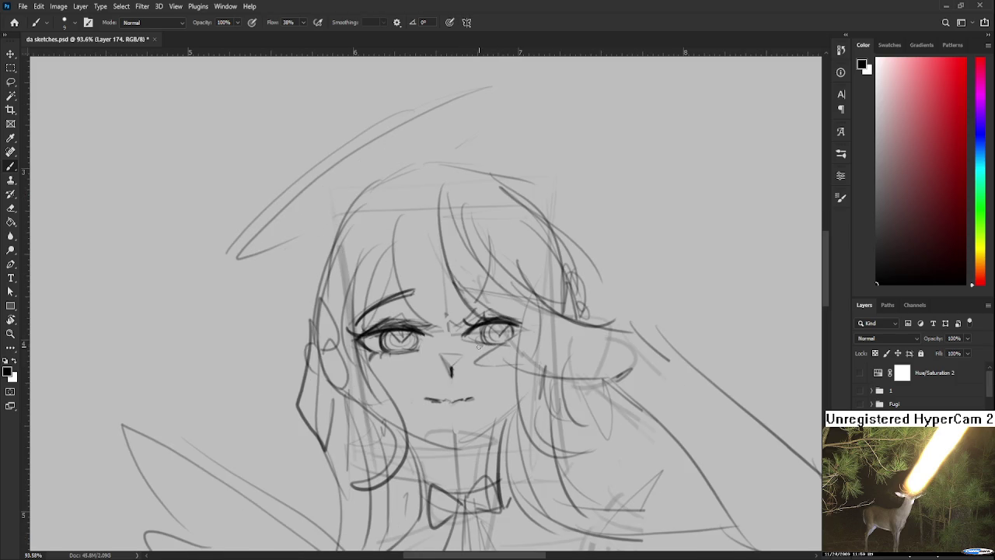
{"action": "mouse_move", "coordinate": [491, 344]}
{"action": "left_mouse_down"}
{"action": "mouse_move", "coordinate": [471, 342]}
{"action": "mouse_move", "coordinate": [514, 337]}
{"action": "left_mouse_up"}
{"action": "key", "text": "e"}
{"action": "key", "text": "b"}
Thicken and darken the upper eyelid lines of both eyes
{"action": "left_click_drag", "start_coordinate": [508, 322], "coordinate": [473, 330]}
{"action": "mouse_move", "coordinate": [375, 327]}
{"action": "left_mouse_down"}
{"action": "mouse_move", "coordinate": [435, 332]}
{"action": "mouse_move", "coordinate": [420, 326]}
{"action": "left_mouse_up"}
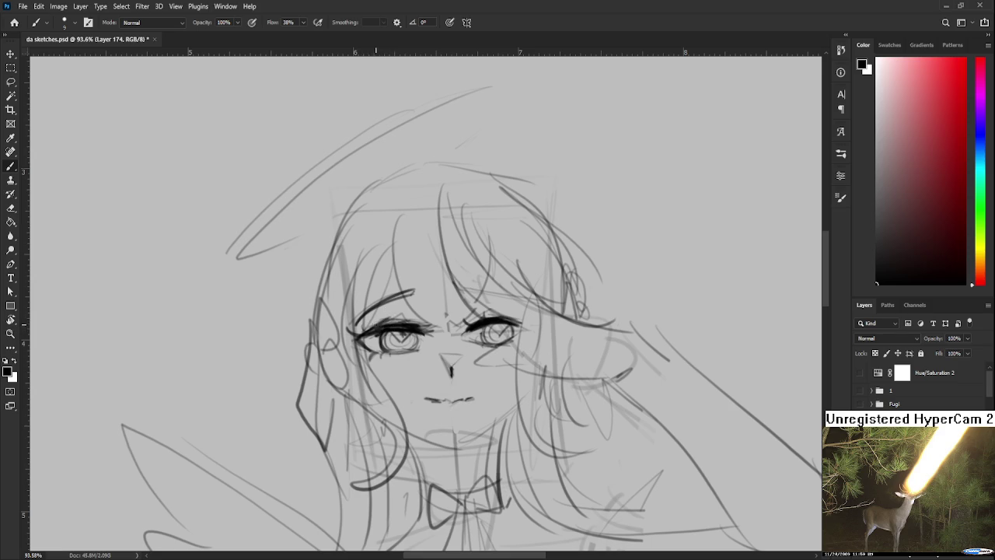
{"action": "mouse_move", "coordinate": [374, 323]}
{"action": "left_mouse_down"}
{"action": "mouse_move", "coordinate": [427, 318]}
{"action": "mouse_move", "coordinate": [459, 305]}
{"action": "mouse_move", "coordinate": [455, 296]}
{"action": "left_mouse_up"}
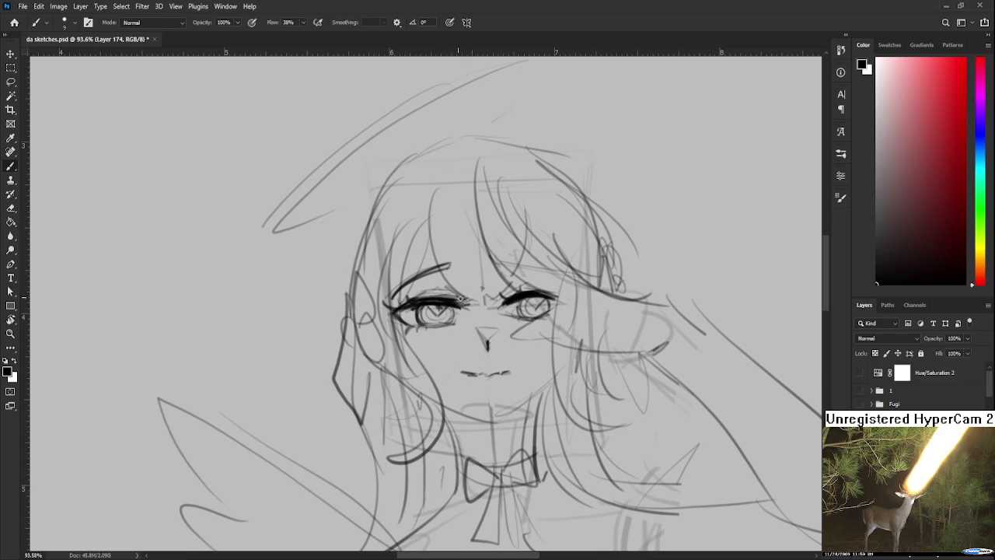
{"action": "left_click_drag", "start_coordinate": [581, 279], "coordinate": [579, 292]}
{"action": "mouse_move", "coordinate": [510, 310]}
{"action": "left_mouse_down"}
{"action": "mouse_move", "coordinate": [547, 290]}
{"action": "mouse_move", "coordinate": [570, 407]}
{"action": "left_mouse_up"}
{"action": "key", "text": "ctrl+z"}
Draw dark hair strands toward the left eyebrow and erase stray marks on the nose bridge
{"action": "mouse_move", "coordinate": [456, 300]}
{"action": "left_mouse_down"}
{"action": "mouse_move", "coordinate": [459, 384]}
{"action": "mouse_move", "coordinate": [466, 381]}
{"action": "left_mouse_up"}
{"action": "mouse_move", "coordinate": [459, 340]}
{"action": "left_mouse_down"}
{"action": "mouse_move", "coordinate": [465, 376]}
{"action": "mouse_move", "coordinate": [506, 417]}
{"action": "mouse_move", "coordinate": [522, 398]}
{"action": "left_mouse_up"}
{"action": "key", "text": "e"}
{"action": "left_click_drag", "start_coordinate": [497, 351], "coordinate": [502, 391]}
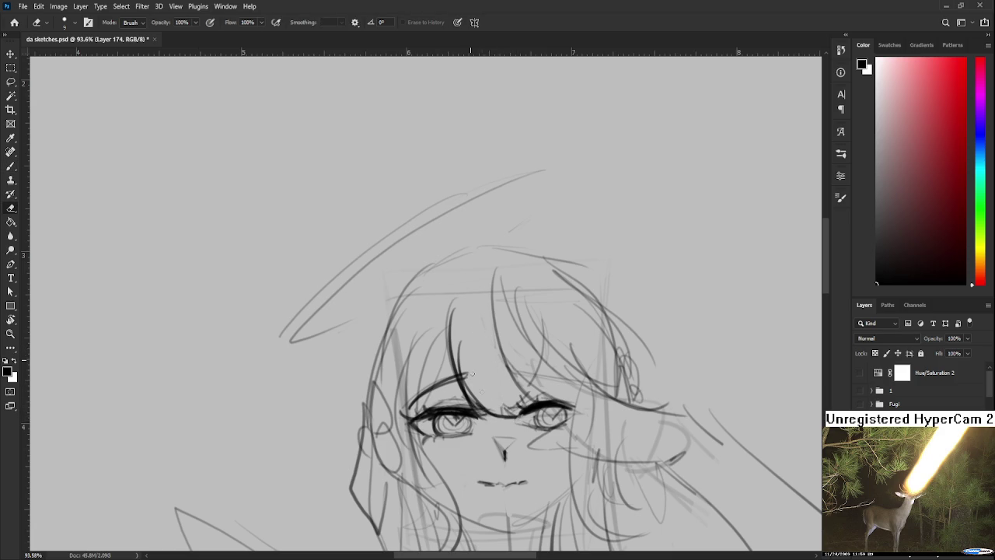
{"action": "left_click_drag", "start_coordinate": [491, 408], "coordinate": [463, 369]}
{"action": "key", "text": "b"}
{"action": "scroll", "coordinate": [457, 342], "scroll_direction": "down", "scroll_amount": 3}
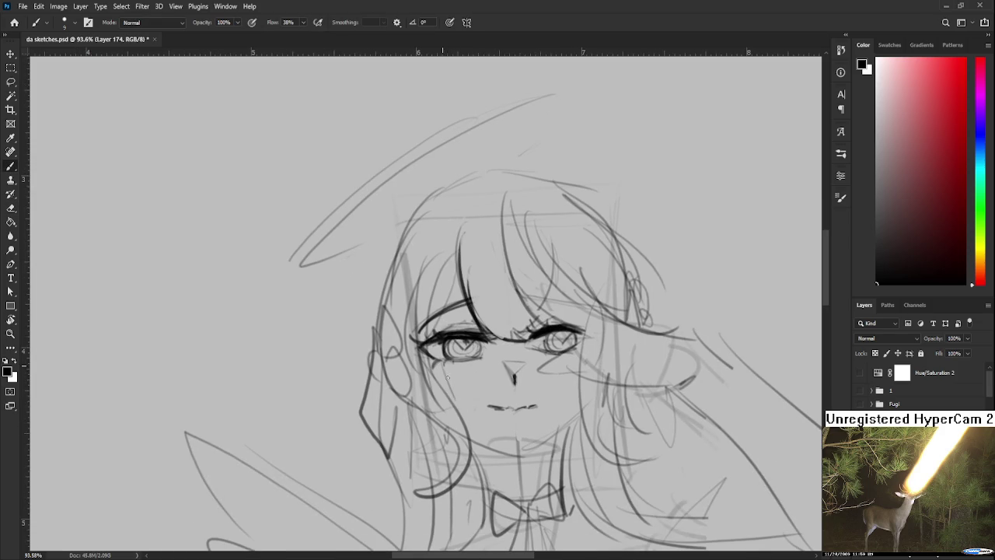
Hatch blush below the left eye and on the right cheek
{"action": "mouse_move", "coordinate": [453, 367]}
{"action": "left_mouse_down"}
{"action": "mouse_move", "coordinate": [461, 401]}
{"action": "mouse_move", "coordinate": [485, 390]}
{"action": "left_mouse_up"}
{"action": "left_click_drag", "start_coordinate": [561, 365], "coordinate": [563, 401]}
{"action": "left_click_drag", "start_coordinate": [566, 368], "coordinate": [573, 400]}
Add more blush hatching on the right cheek and darken both eye outlines
{"action": "left_click_drag", "start_coordinate": [576, 368], "coordinate": [581, 398]}
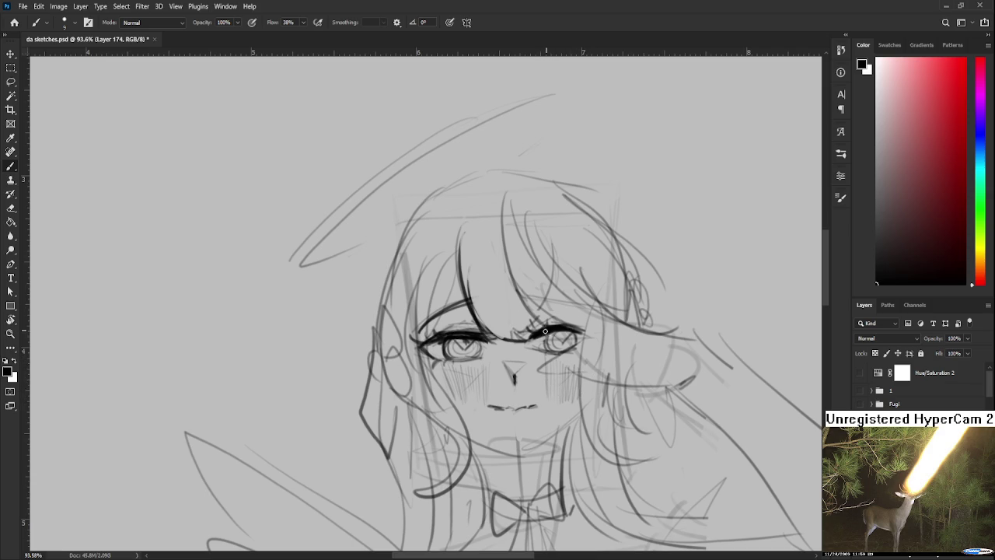
{"action": "left_click_drag", "start_coordinate": [572, 333], "coordinate": [576, 349]}
{"action": "left_click_drag", "start_coordinate": [475, 342], "coordinate": [470, 335]}
{"action": "key", "text": "bracketright"}
{"action": "key", "text": "bracketright"}
{"action": "key", "text": "bracketright"}
Ink the bangs line down to the eye with a smaller brush
{"action": "key", "text": "e"}
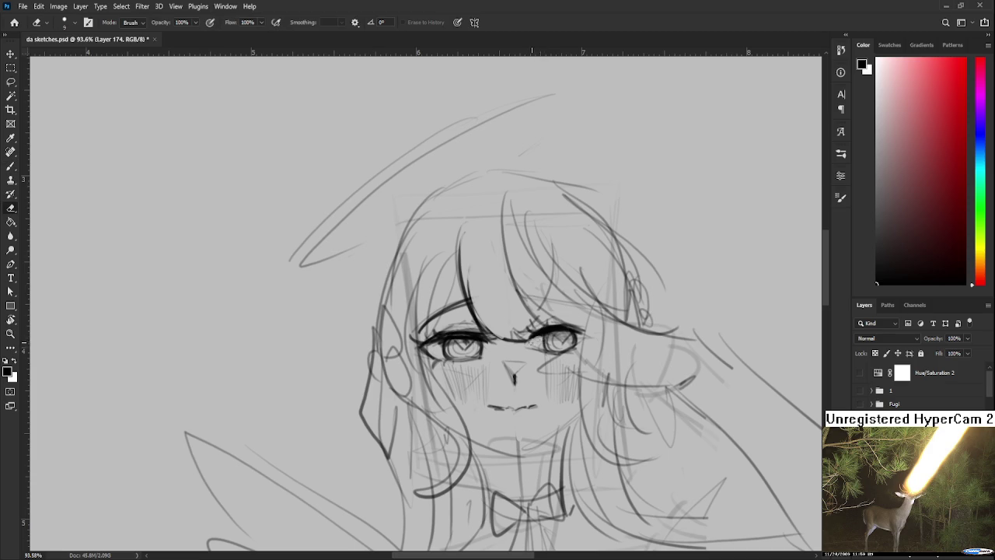
{"action": "left_click_drag", "start_coordinate": [534, 339], "coordinate": [509, 387]}
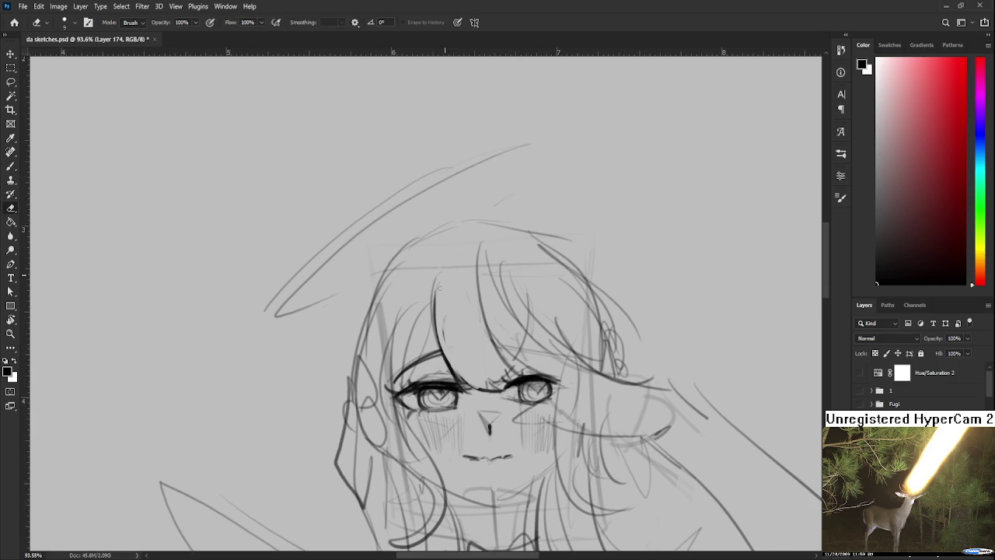
{"action": "key", "text": "b"}
{"action": "key", "text": "e"}
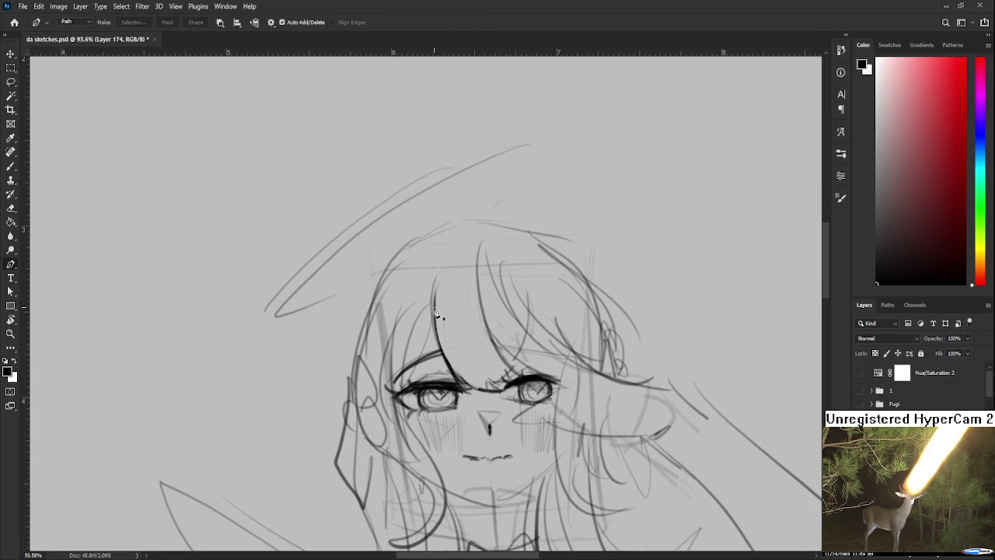
{"action": "key", "text": "b"}
{"action": "key", "text": "bracketleft"}
{"action": "key", "text": "bracketleft"}
{"action": "mouse_move", "coordinate": [436, 283]}
{"action": "left_mouse_down"}
{"action": "mouse_move", "coordinate": [429, 356]}
{"action": "mouse_move", "coordinate": [448, 393]}
{"action": "left_mouse_up"}
{"action": "left_click_drag", "start_coordinate": [424, 319], "coordinate": [435, 379]}
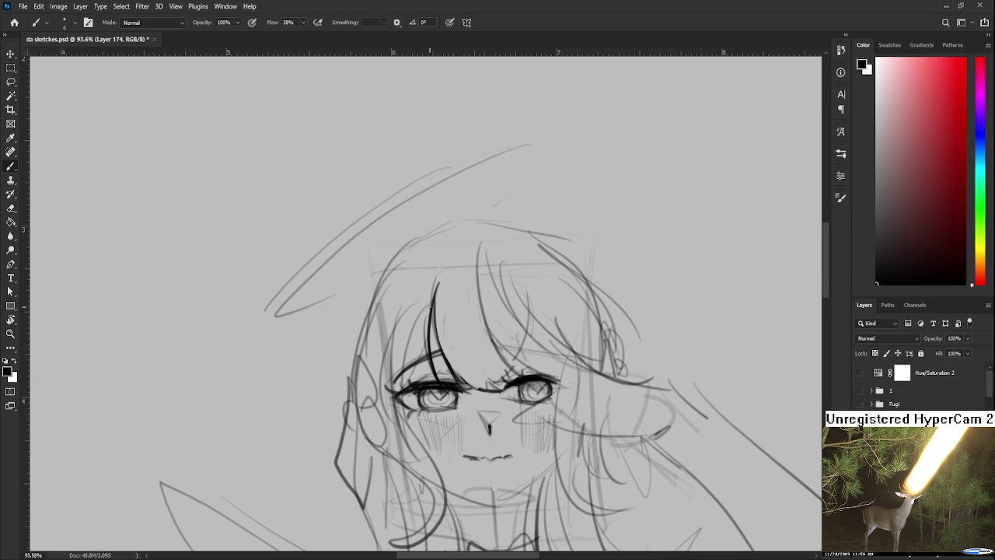
Draw hair strokes beside the face and a long line down the left hair
{"action": "left_click_drag", "start_coordinate": [412, 347], "coordinate": [409, 308]}
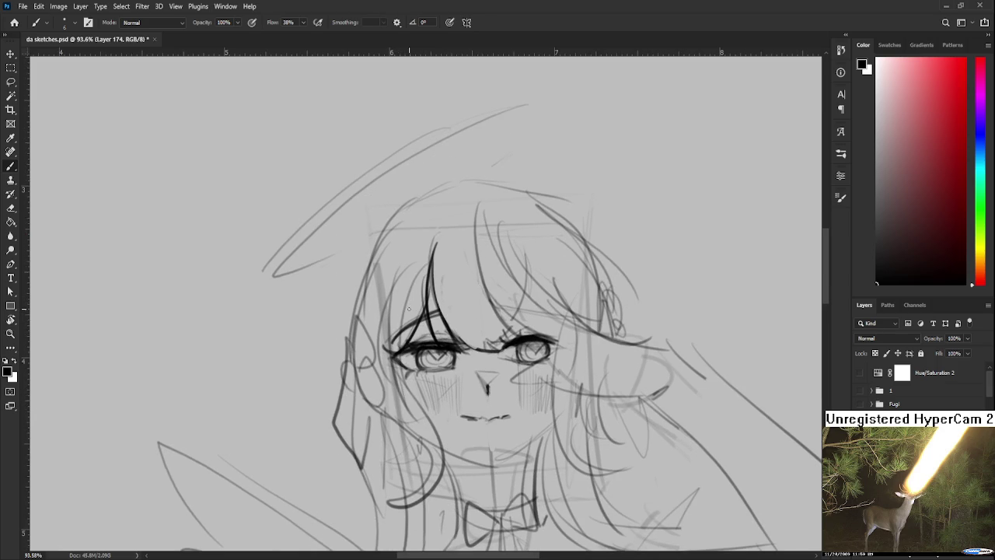
{"action": "mouse_move", "coordinate": [411, 396]}
{"action": "left_mouse_down"}
{"action": "mouse_move", "coordinate": [401, 341]}
{"action": "mouse_move", "coordinate": [381, 447]}
{"action": "left_mouse_up"}
{"action": "key", "text": "ctrl+z"}
{"action": "left_click_drag", "start_coordinate": [416, 351], "coordinate": [435, 414]}
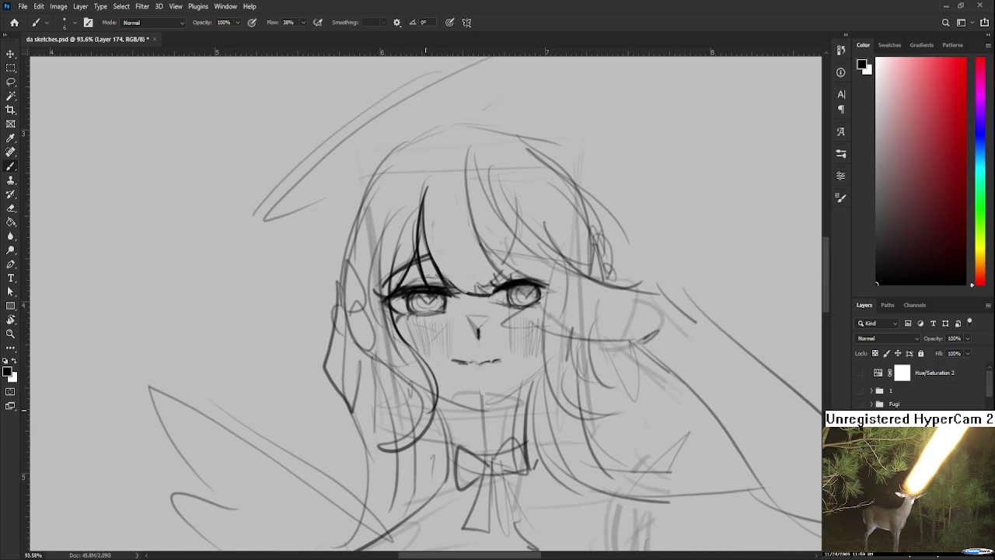
{"action": "left_click_drag", "start_coordinate": [429, 365], "coordinate": [361, 465]}
{"action": "key", "text": "ctrl+z"}
{"action": "left_click_drag", "start_coordinate": [426, 364], "coordinate": [380, 450]}
{"action": "left_click_drag", "start_coordinate": [399, 418], "coordinate": [361, 314]}
{"action": "key", "text": "ctrl+z"}
{"action": "mouse_move", "coordinate": [374, 397]}
{"action": "left_mouse_down"}
{"action": "mouse_move", "coordinate": [355, 307]}
{"action": "mouse_move", "coordinate": [372, 224]}
{"action": "left_mouse_up"}
{"action": "key", "text": "ctrl+z"}
{"action": "mouse_move", "coordinate": [366, 394]}
{"action": "left_mouse_down"}
{"action": "mouse_move", "coordinate": [371, 218]}
{"action": "mouse_move", "coordinate": [388, 222]}
{"action": "mouse_move", "coordinate": [364, 327]}
{"action": "left_mouse_up"}
Erase faint sketch lines along the left hair, cheek and chin
{"action": "key", "text": "e"}
{"action": "mouse_move", "coordinate": [373, 289]}
{"action": "left_mouse_down"}
{"action": "mouse_move", "coordinate": [381, 365]}
{"action": "mouse_move", "coordinate": [370, 271]}
{"action": "mouse_move", "coordinate": [382, 346]}
{"action": "left_mouse_up"}
{"action": "left_click_drag", "start_coordinate": [412, 377], "coordinate": [404, 428]}
{"action": "left_click_drag", "start_coordinate": [401, 369], "coordinate": [404, 397]}
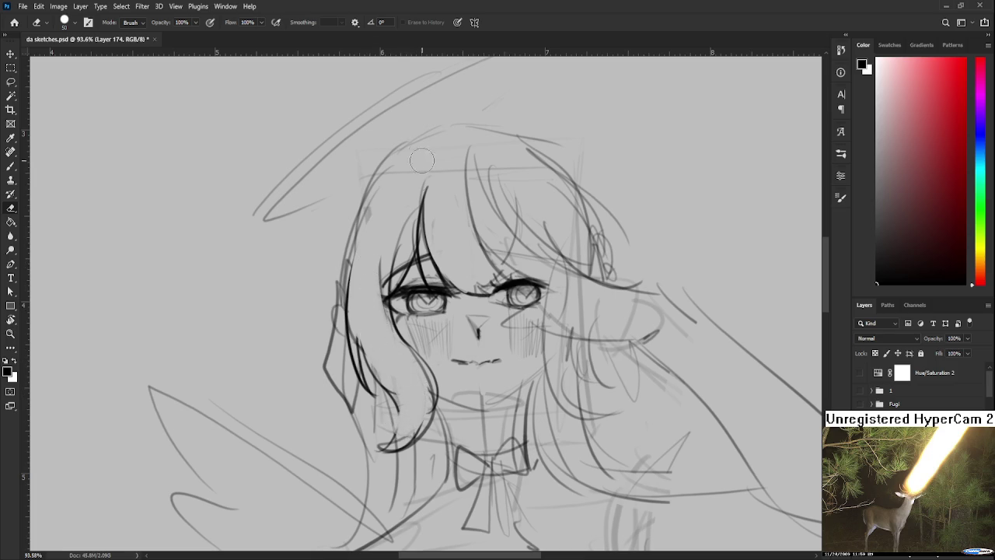
{"action": "scroll", "coordinate": [367, 299], "scroll_direction": "up", "scroll_amount": 3}
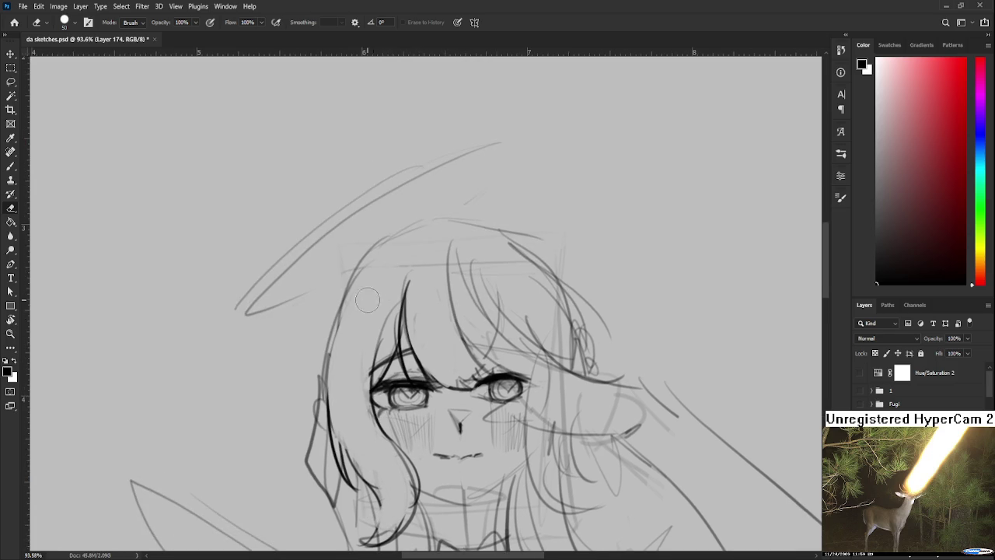
{"action": "key", "text": "b"}
{"action": "scroll", "coordinate": [394, 278], "scroll_direction": "down", "scroll_amount": 1}
{"action": "scroll", "coordinate": [394, 279], "scroll_direction": "left", "scroll_amount": 1}
Ink the left hair edge with several bold strokes
{"action": "left_click_drag", "start_coordinate": [405, 235], "coordinate": [379, 437]}
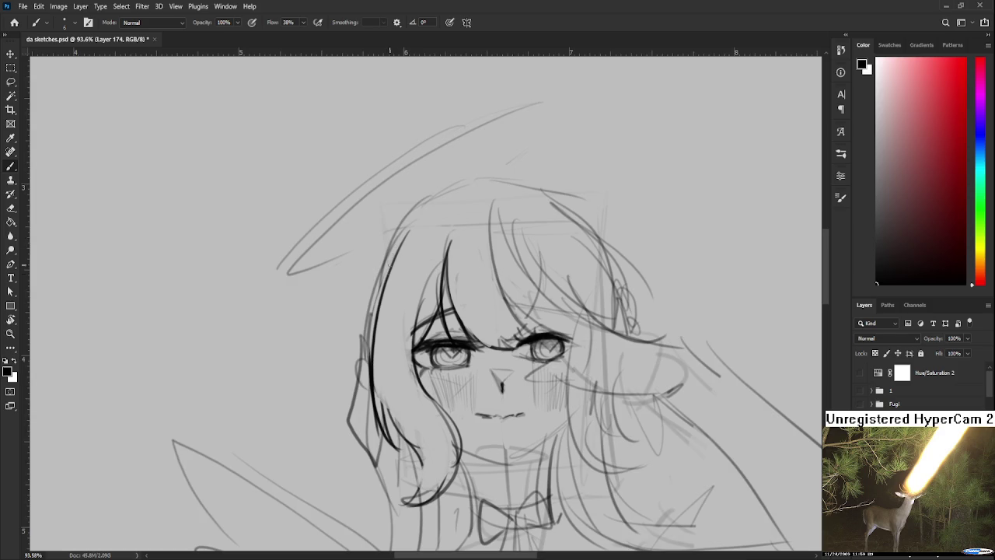
{"action": "left_click_drag", "start_coordinate": [379, 296], "coordinate": [418, 256]}
{"action": "left_click_drag", "start_coordinate": [444, 174], "coordinate": [411, 325]}
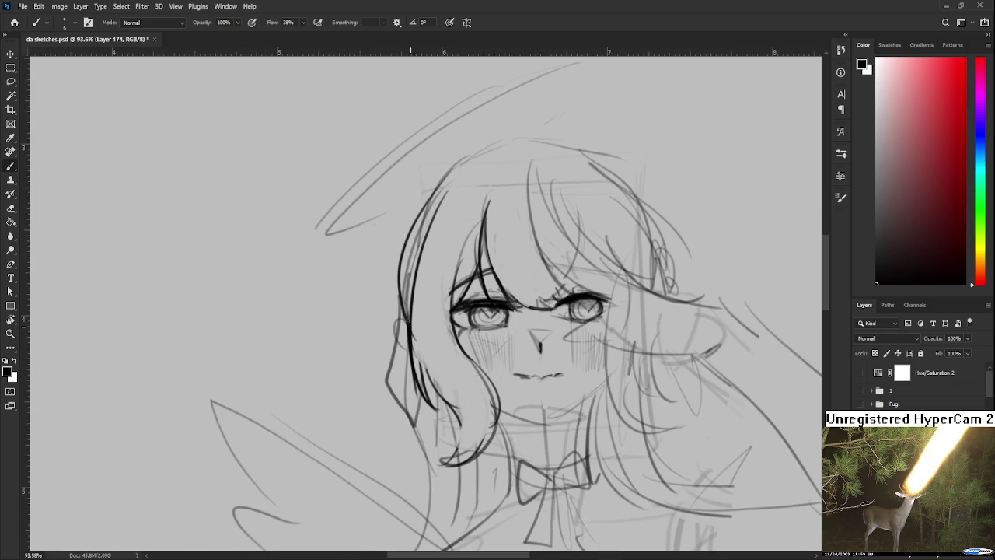
{"action": "left_click_drag", "start_coordinate": [416, 270], "coordinate": [400, 306]}
{"action": "left_click_drag", "start_coordinate": [431, 224], "coordinate": [402, 265]}
{"action": "left_click_drag", "start_coordinate": [417, 299], "coordinate": [443, 240]}
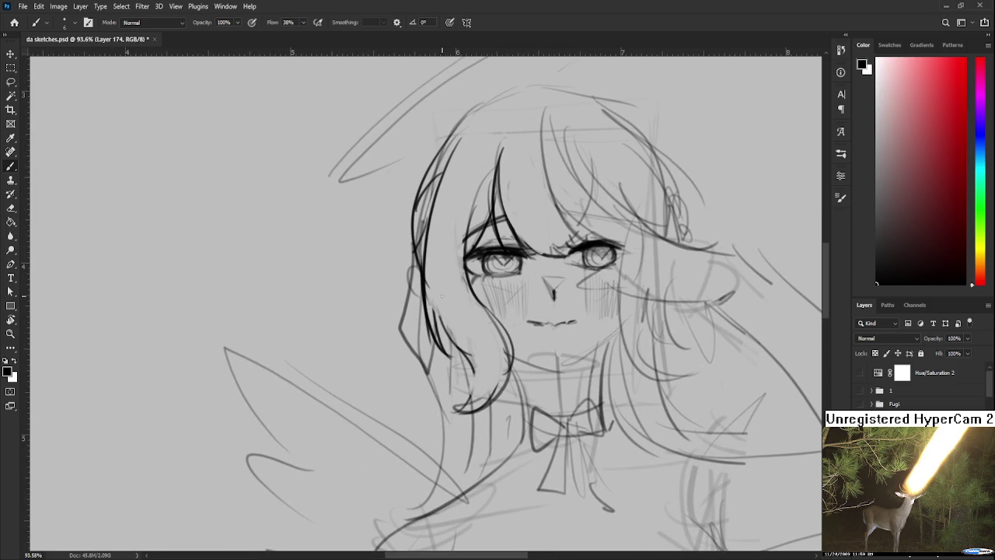
With a larger brush, paint solid black ribbon strands beside the face, then reset brush to 15
{"action": "key", "text": "bracketright"}
{"action": "mouse_move", "coordinate": [418, 277]}
{"action": "left_mouse_down"}
{"action": "mouse_move", "coordinate": [426, 381]}
{"action": "mouse_move", "coordinate": [410, 373]}
{"action": "mouse_move", "coordinate": [420, 314]}
{"action": "left_mouse_up"}
{"action": "key", "text": "ctrl+z"}
{"action": "mouse_move", "coordinate": [420, 264]}
{"action": "left_mouse_down"}
{"action": "mouse_move", "coordinate": [392, 350]}
{"action": "mouse_move", "coordinate": [400, 338]}
{"action": "left_mouse_up"}
{"action": "mouse_move", "coordinate": [522, 103]}
{"action": "left_mouse_down"}
{"action": "mouse_move", "coordinate": [468, 204]}
{"action": "mouse_move", "coordinate": [373, 280]}
{"action": "left_mouse_up"}
{"action": "key", "text": "bracketleft"}
Ink the hair outline arcing over the top and right side of the head
{"action": "mouse_move", "coordinate": [431, 210]}
{"action": "left_mouse_down"}
{"action": "mouse_move", "coordinate": [516, 192]}
{"action": "mouse_move", "coordinate": [599, 247]}
{"action": "left_mouse_up"}
{"action": "left_click_drag", "start_coordinate": [544, 233], "coordinate": [509, 246]}
{"action": "key", "text": "ctrl+z"}
{"action": "mouse_move", "coordinate": [482, 203]}
{"action": "left_mouse_down"}
{"action": "mouse_move", "coordinate": [561, 260]}
{"action": "mouse_move", "coordinate": [579, 348]}
{"action": "left_mouse_up"}
{"action": "key", "text": "ctrl+z"}
{"action": "left_click_drag", "start_coordinate": [576, 269], "coordinate": [580, 351]}
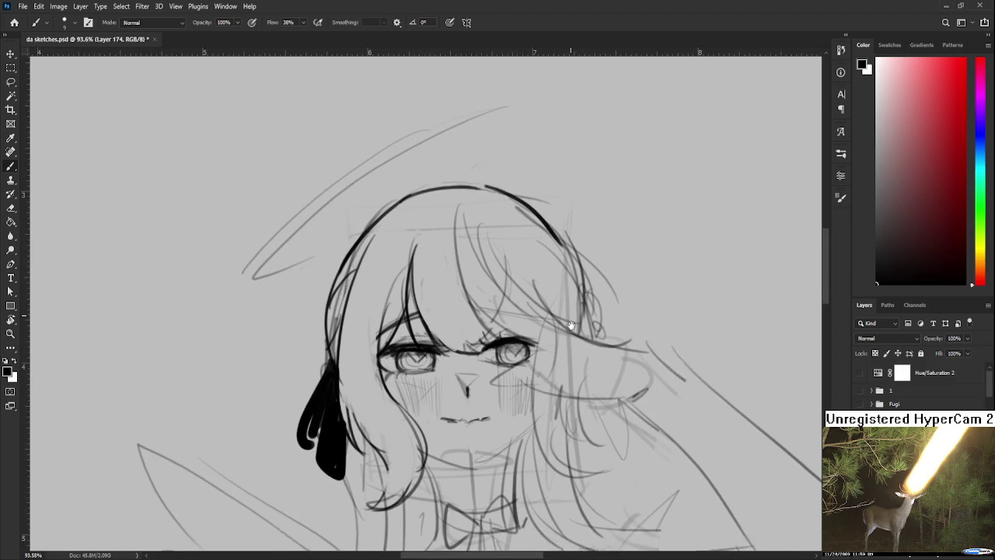
{"action": "scroll", "coordinate": [413, 276], "scroll_direction": "down", "scroll_amount": 1}
Redraw the left bang bolder and add a diagonal stroke atop the head
{"action": "mouse_move", "coordinate": [386, 325]}
{"action": "left_mouse_down"}
{"action": "mouse_move", "coordinate": [421, 227]}
{"action": "mouse_move", "coordinate": [402, 272]}
{"action": "left_mouse_up"}
{"action": "key", "text": "ctrl+z"}
{"action": "left_click_drag", "start_coordinate": [429, 226], "coordinate": [406, 265]}
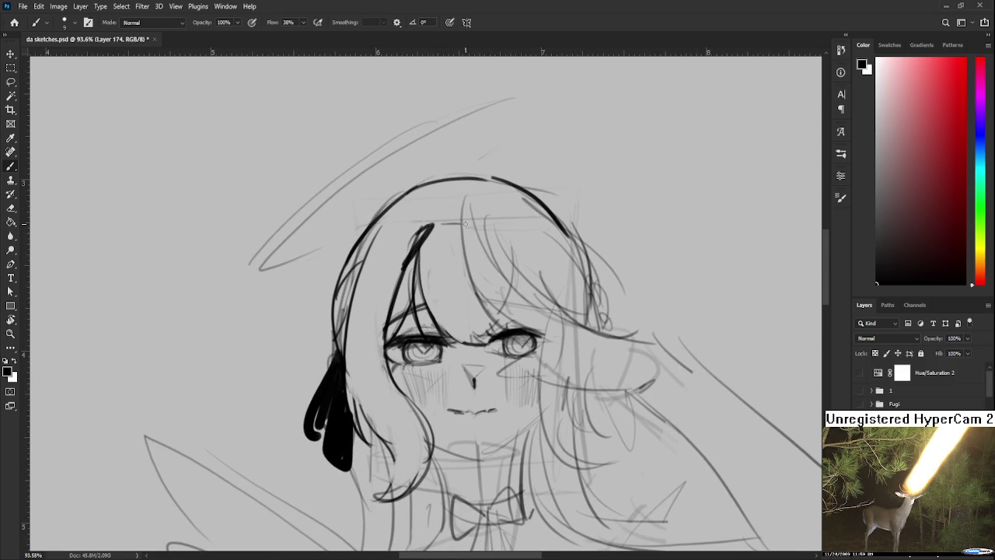
{"action": "mouse_move", "coordinate": [465, 226]}
{"action": "left_mouse_down"}
{"action": "mouse_move", "coordinate": [482, 224]}
{"action": "mouse_move", "coordinate": [521, 253]}
{"action": "mouse_move", "coordinate": [487, 224]}
{"action": "mouse_move", "coordinate": [401, 270]}
{"action": "left_mouse_up"}
{"action": "key", "text": "ctrl+z"}
{"action": "key", "text": "ctrl+z"}
{"action": "key", "text": "ctrl+z"}
{"action": "mouse_move", "coordinate": [482, 215]}
{"action": "left_mouse_down"}
{"action": "mouse_move", "coordinate": [521, 252]}
{"action": "mouse_move", "coordinate": [518, 274]}
{"action": "left_mouse_up"}
Paint a black V-shaped collar under the chin and thicken the halo arc
{"action": "left_click_drag", "start_coordinate": [407, 471], "coordinate": [516, 438]}
{"action": "left_click_drag", "start_coordinate": [498, 326], "coordinate": [518, 297]}
{"action": "key", "text": "e"}
{"action": "scroll", "coordinate": [556, 342], "scroll_direction": "down", "scroll_amount": 3}
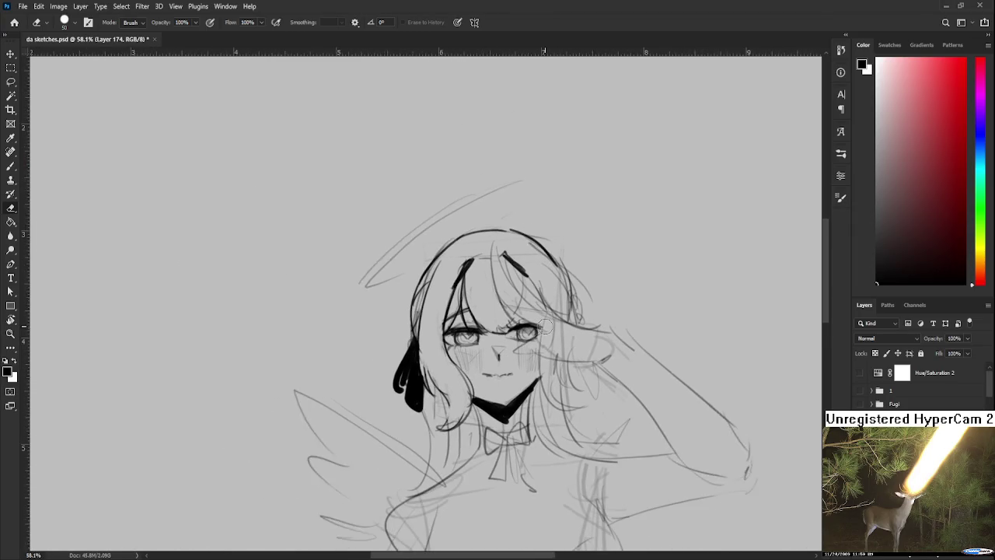
{"action": "key", "text": "b"}
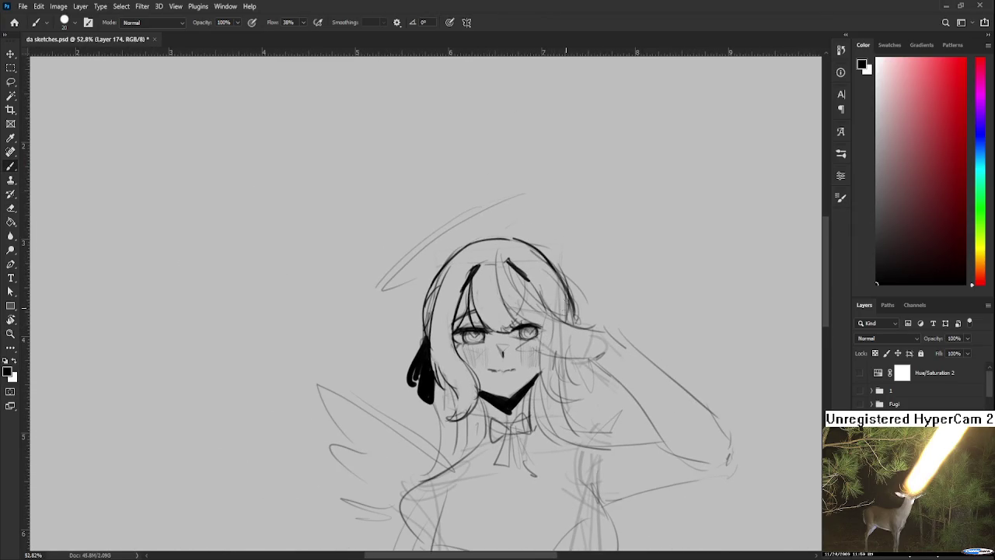
{"action": "mouse_move", "coordinate": [487, 203]}
{"action": "left_mouse_down"}
{"action": "mouse_move", "coordinate": [376, 294]}
{"action": "mouse_move", "coordinate": [517, 193]}
{"action": "mouse_move", "coordinate": [501, 221]}
{"action": "left_mouse_up"}
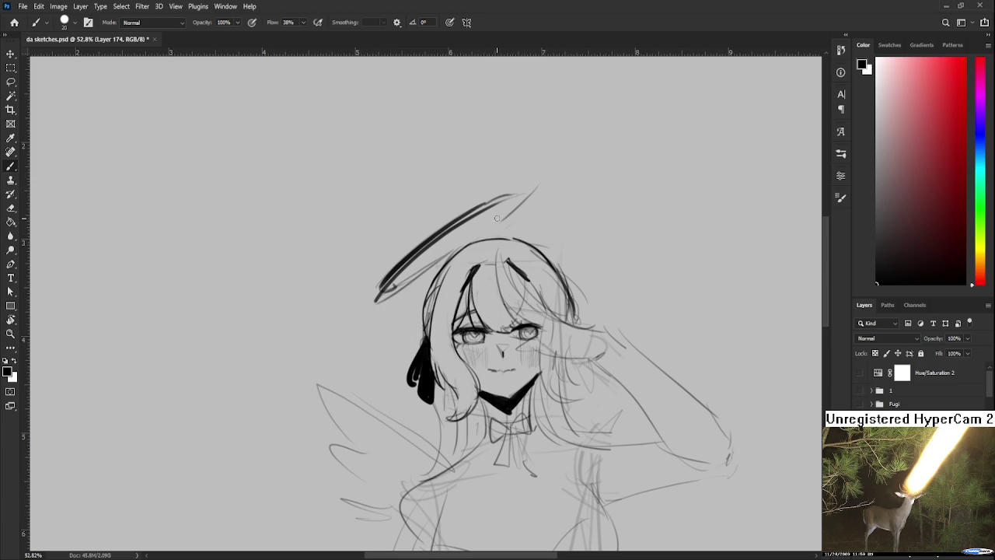
Darken the long hair strand below the black ribbon and chin
{"action": "left_click_drag", "start_coordinate": [441, 397], "coordinate": [433, 272]}
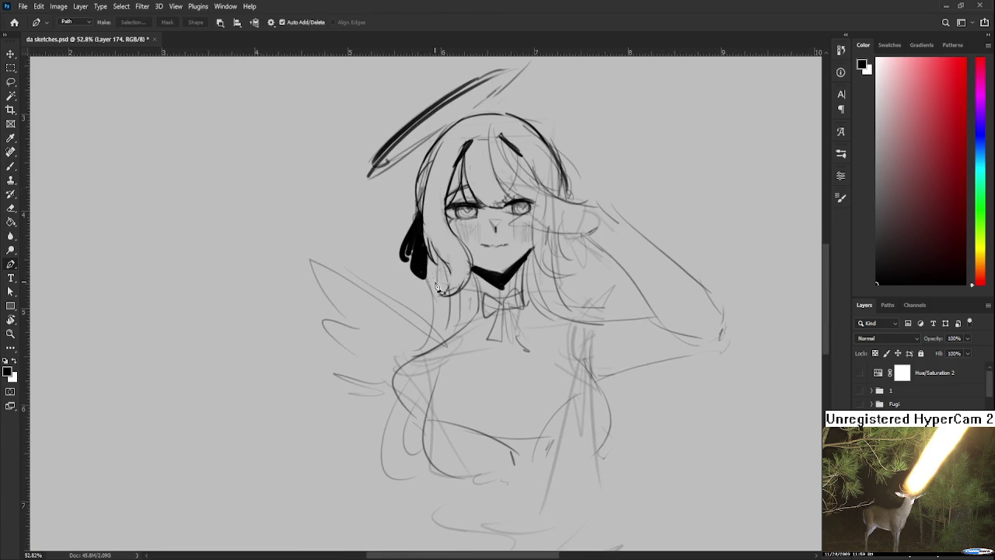
{"action": "left_click_drag", "start_coordinate": [428, 247], "coordinate": [422, 354]}
{"action": "mouse_move", "coordinate": [466, 301]}
{"action": "left_mouse_down"}
{"action": "mouse_move", "coordinate": [448, 361]}
{"action": "mouse_move", "coordinate": [465, 301]}
{"action": "mouse_move", "coordinate": [467, 333]}
{"action": "mouse_move", "coordinate": [447, 355]}
{"action": "left_mouse_up"}
{"action": "mouse_move", "coordinate": [452, 320]}
{"action": "left_mouse_down"}
{"action": "mouse_move", "coordinate": [447, 349]}
{"action": "mouse_move", "coordinate": [449, 336]}
{"action": "left_mouse_up"}
{"action": "left_click_drag", "start_coordinate": [484, 316], "coordinate": [464, 311]}
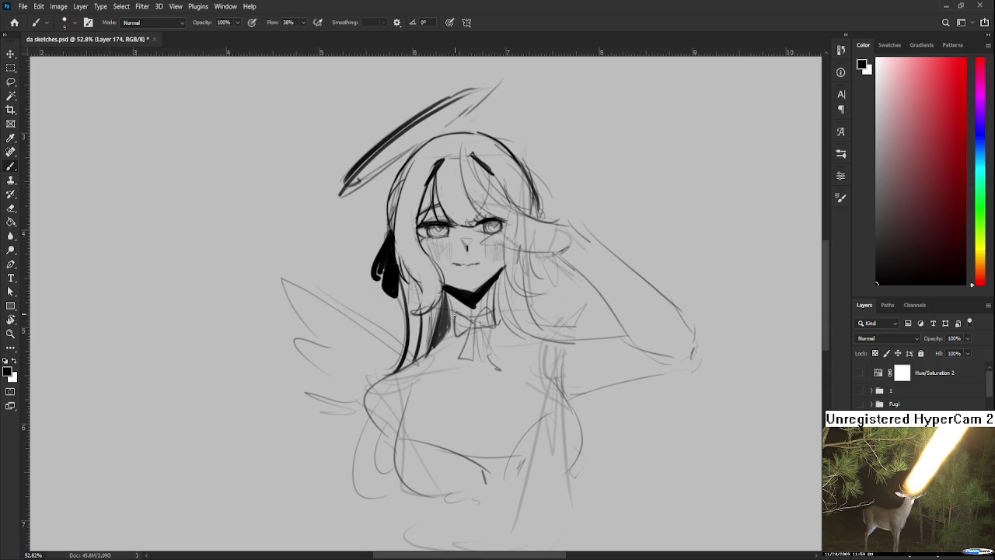
Fill the bow knot solid black and draw a long ribbon tail from it
{"action": "mouse_move", "coordinate": [471, 318]}
{"action": "left_mouse_down"}
{"action": "mouse_move", "coordinate": [457, 322]}
{"action": "mouse_move", "coordinate": [490, 320]}
{"action": "mouse_move", "coordinate": [462, 351]}
{"action": "mouse_move", "coordinate": [496, 345]}
{"action": "mouse_move", "coordinate": [469, 324]}
{"action": "mouse_move", "coordinate": [464, 378]}
{"action": "left_mouse_up"}
{"action": "key", "text": "bracketright"}
{"action": "key", "text": "bracketright"}
{"action": "key", "text": "bracketright"}
{"action": "key", "text": "bracketleft"}
{"action": "key", "text": "bracketleft"}
{"action": "key", "text": "bracketleft"}
{"action": "key", "text": "ctrl+z"}
{"action": "key", "text": "ctrl+z"}
{"action": "key", "text": "ctrl+z"}
{"action": "left_click_drag", "start_coordinate": [466, 304], "coordinate": [450, 375]}
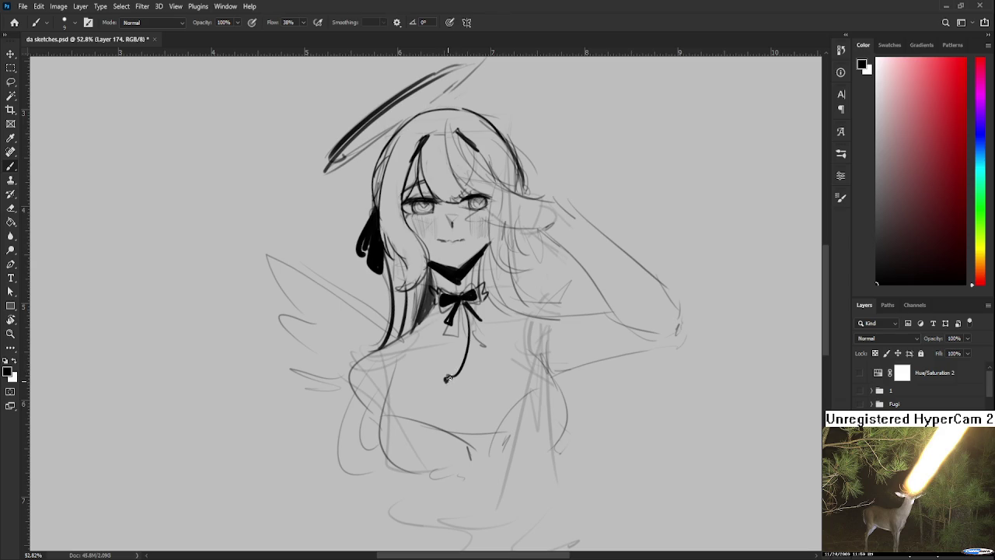
{"action": "left_click_drag", "start_coordinate": [468, 295], "coordinate": [482, 317]}
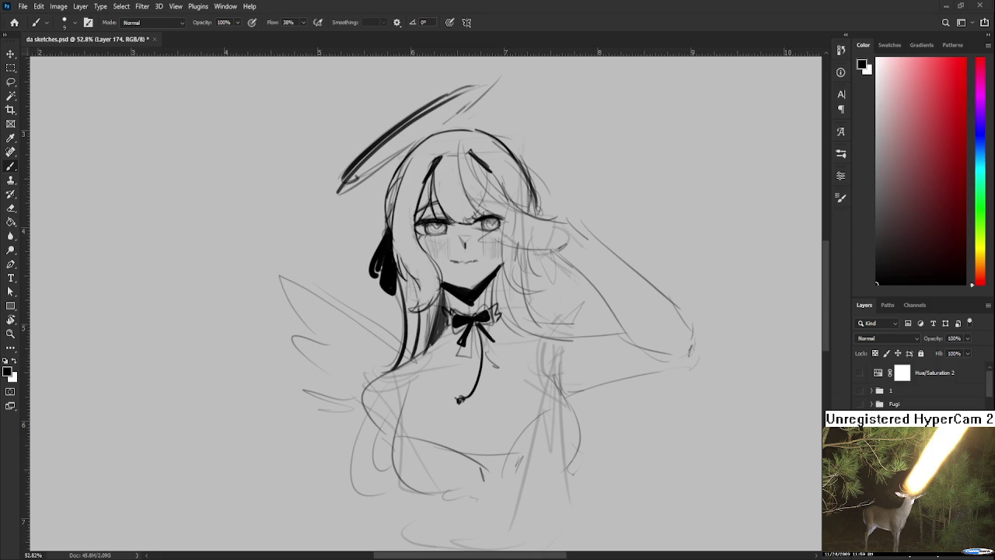
{"action": "key", "text": "r"}
{"action": "left_click_drag", "start_coordinate": [570, 348], "coordinate": [594, 347]}
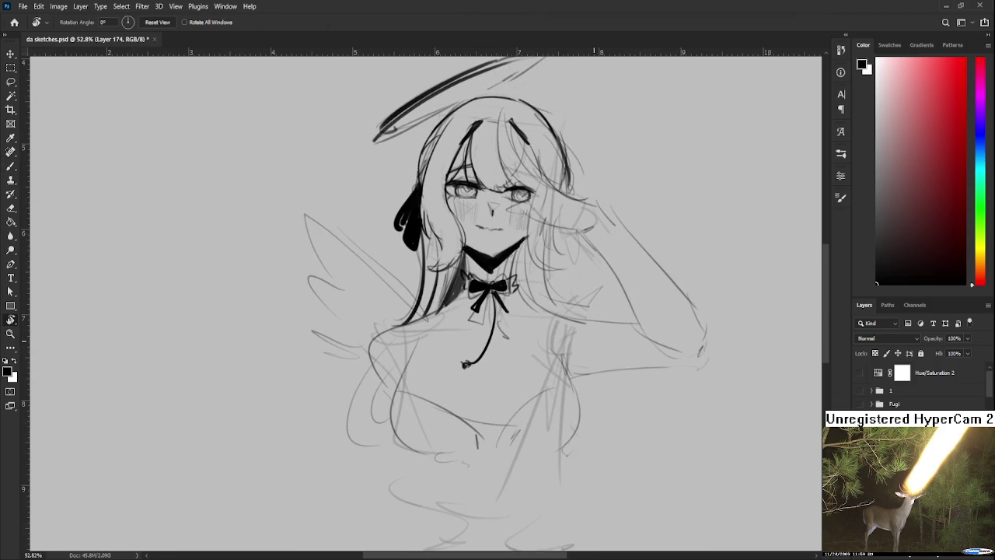
Erase the sketch lines across the chest and add a short torso stroke
{"action": "mouse_move", "coordinate": [579, 315]}
{"action": "left_mouse_down"}
{"action": "mouse_move", "coordinate": [503, 350]}
{"action": "mouse_move", "coordinate": [518, 290]}
{"action": "left_mouse_up"}
{"action": "key", "text": "e"}
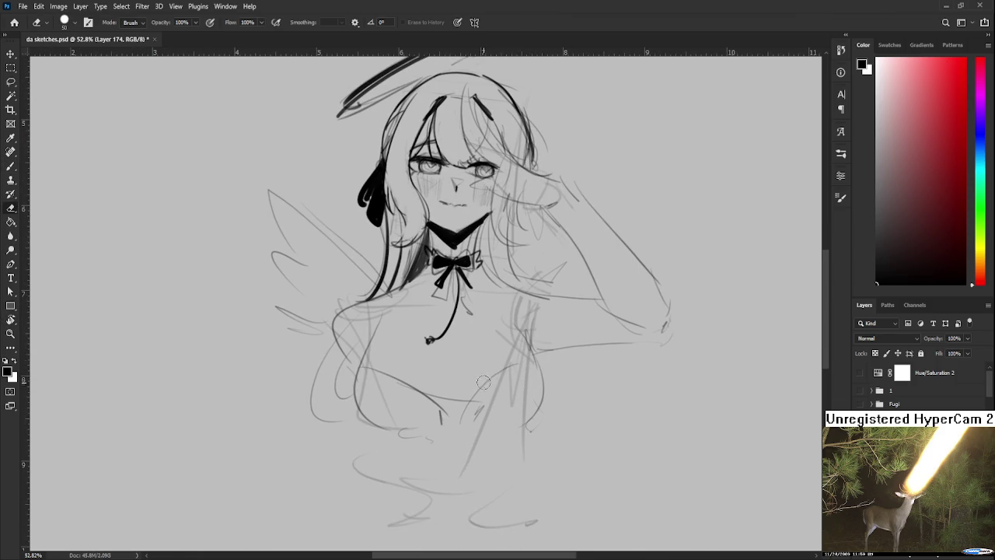
{"action": "mouse_move", "coordinate": [395, 360]}
{"action": "left_mouse_down"}
{"action": "mouse_move", "coordinate": [404, 381]}
{"action": "mouse_move", "coordinate": [439, 401]}
{"action": "mouse_move", "coordinate": [490, 381]}
{"action": "mouse_move", "coordinate": [538, 383]}
{"action": "left_mouse_up"}
{"action": "scroll", "coordinate": [417, 362], "scroll_direction": "up", "scroll_amount": 4}
{"action": "key", "text": "b"}
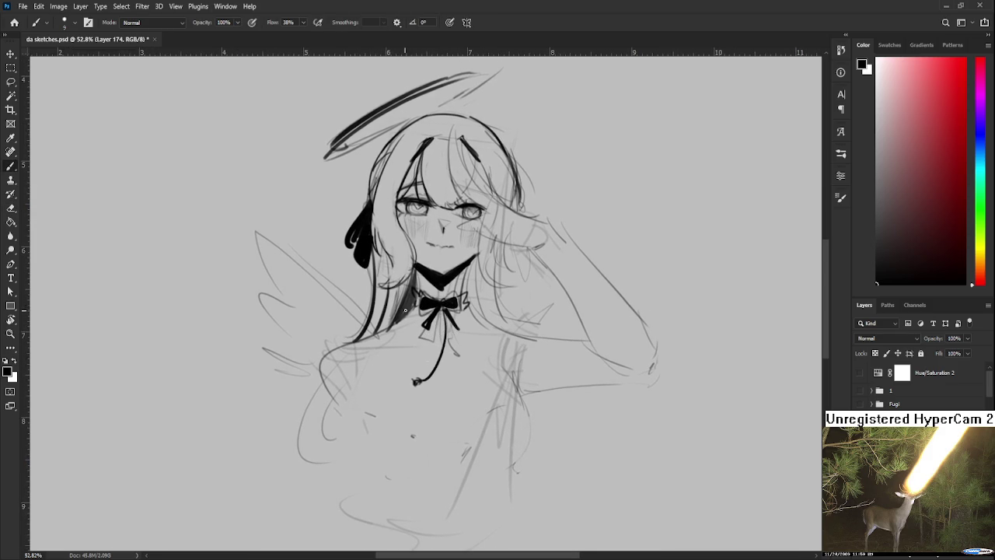
{"action": "scroll", "coordinate": [370, 333], "scroll_direction": "down", "scroll_amount": 1}
{"action": "scroll", "coordinate": [370, 332], "scroll_direction": "down", "scroll_amount": 1}
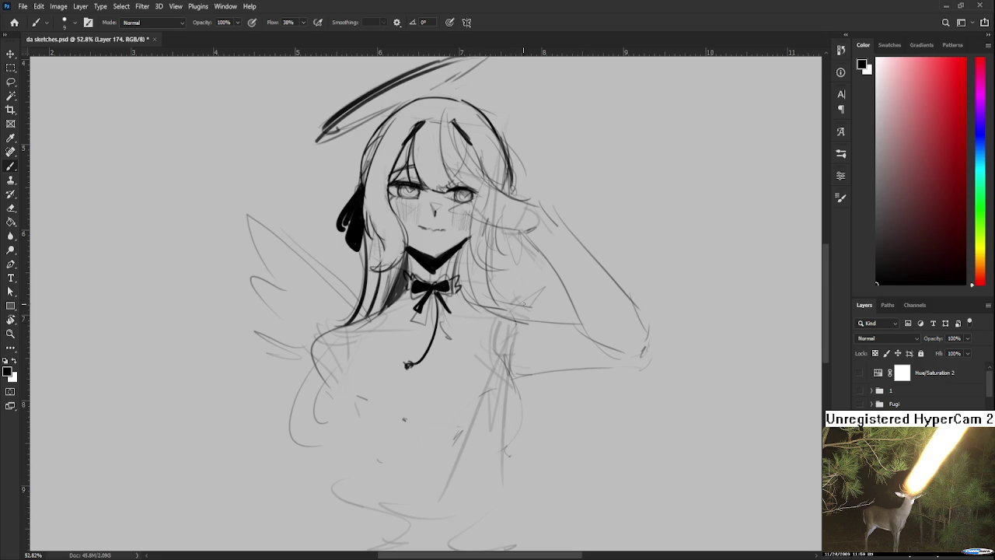
{"action": "scroll", "coordinate": [523, 303], "scroll_direction": "down", "scroll_amount": 1}
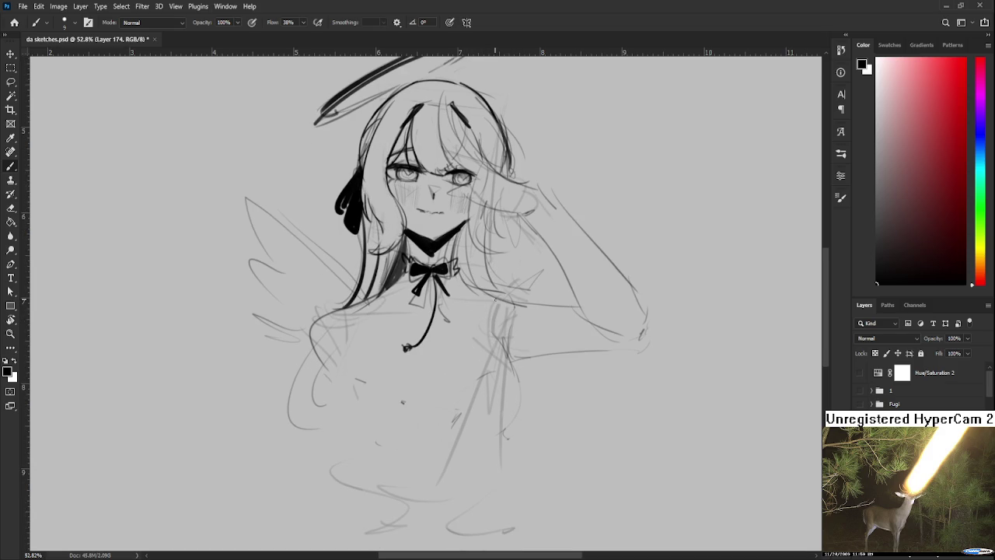
{"action": "left_click_drag", "start_coordinate": [466, 345], "coordinate": [448, 368]}
Clean faint lines on the torso's right and draw dark strokes down the torso
{"action": "scroll", "coordinate": [536, 357], "scroll_direction": "down", "scroll_amount": 1}
{"action": "key", "text": "e"}
{"action": "left_click_drag", "start_coordinate": [513, 410], "coordinate": [502, 426]}
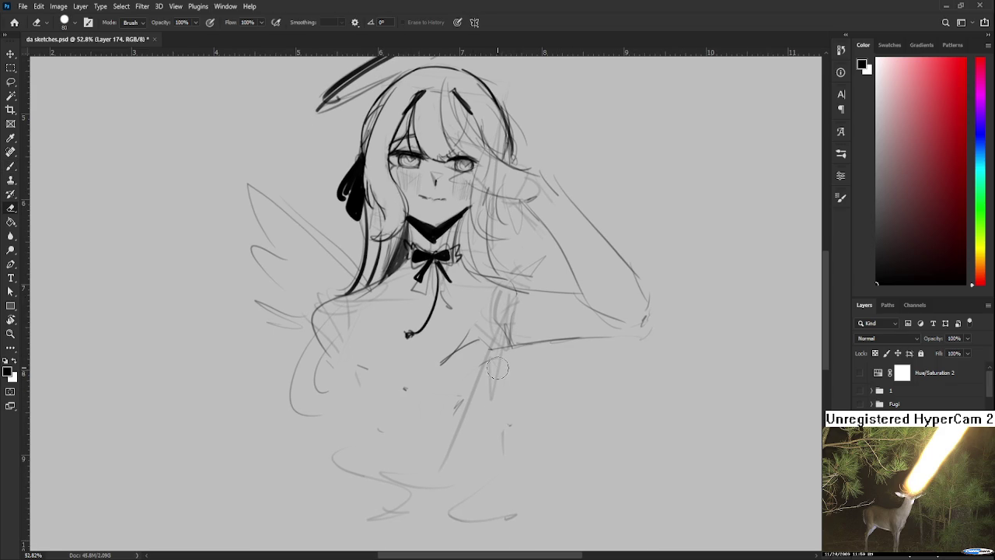
{"action": "key", "text": "b"}
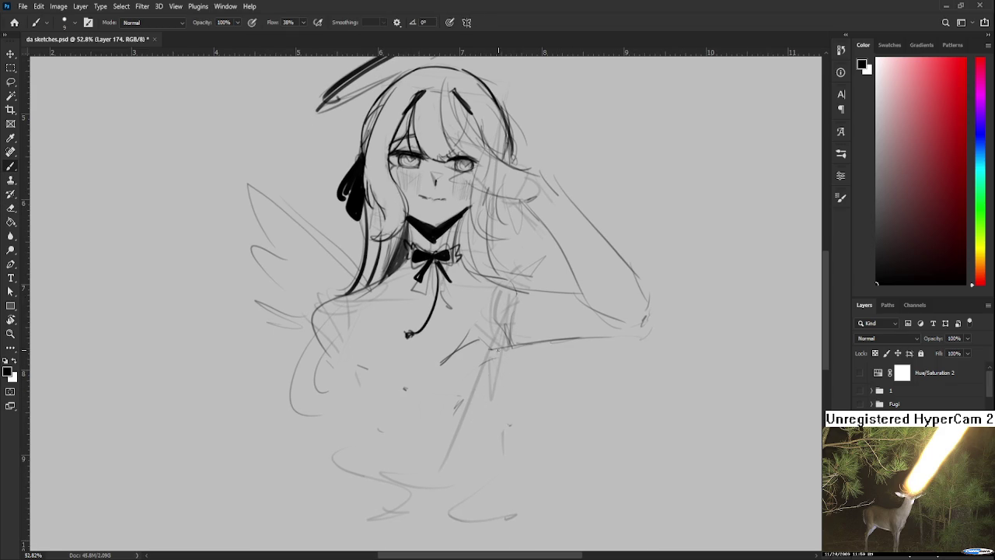
{"action": "left_click_drag", "start_coordinate": [497, 349], "coordinate": [466, 435]}
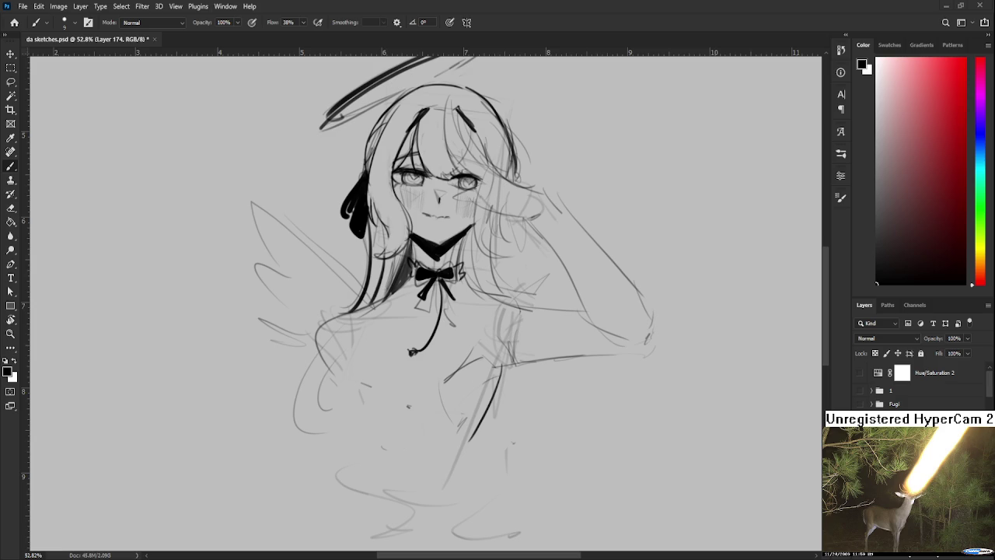
{"action": "left_click_drag", "start_coordinate": [429, 364], "coordinate": [471, 438]}
{"action": "key", "text": "ctrl+z"}
{"action": "key", "text": "ctrl+z"}
{"action": "mouse_move", "coordinate": [412, 367]}
{"action": "left_mouse_down"}
{"action": "mouse_move", "coordinate": [460, 396]}
{"action": "mouse_move", "coordinate": [467, 423]}
{"action": "left_mouse_up"}
Draw curves from the bead down the chest and on its left side
{"action": "key", "text": "ctrl+z"}
{"action": "key", "text": "ctrl+z"}
{"action": "left_click_drag", "start_coordinate": [414, 364], "coordinate": [366, 427]}
{"action": "key", "text": "ctrl+z"}
{"action": "left_click_drag", "start_coordinate": [413, 362], "coordinate": [353, 421]}
{"action": "left_click_drag", "start_coordinate": [342, 370], "coordinate": [353, 433]}
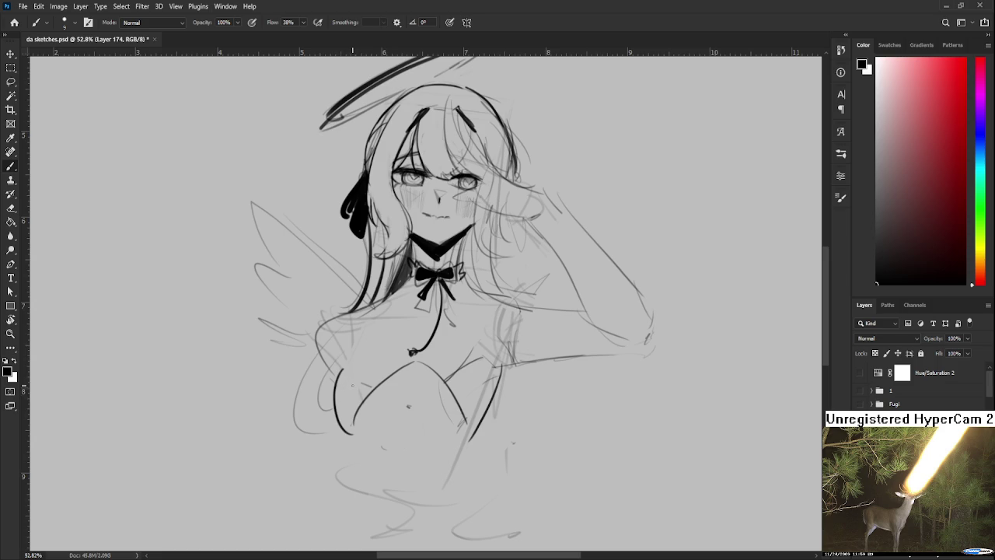
{"action": "key", "text": "ctrl+z"}
{"action": "left_click_drag", "start_coordinate": [342, 370], "coordinate": [353, 426]}
Ink the left chest outline downward and a curve along the left shoulder
{"action": "left_click_drag", "start_coordinate": [351, 360], "coordinate": [312, 412]}
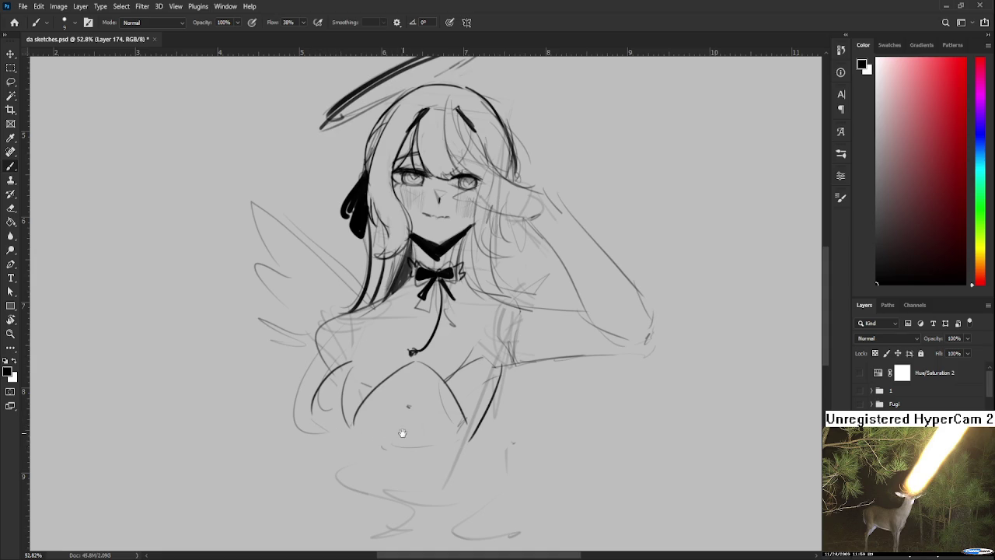
{"action": "left_click_drag", "start_coordinate": [313, 414], "coordinate": [359, 498]}
{"action": "left_click_drag", "start_coordinate": [366, 411], "coordinate": [407, 388]}
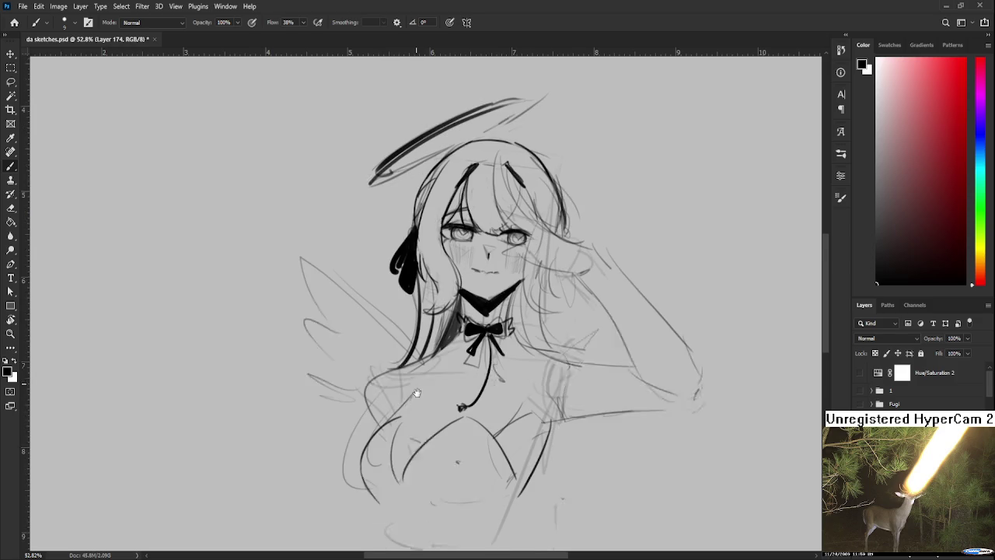
{"action": "left_click_drag", "start_coordinate": [410, 417], "coordinate": [433, 349]}
{"action": "scroll", "coordinate": [481, 335], "scroll_direction": "down", "scroll_amount": 2}
{"action": "scroll", "coordinate": [480, 334], "scroll_direction": "down", "scroll_amount": 1}
{"action": "scroll", "coordinate": [480, 334], "scroll_direction": "up", "scroll_amount": 1}
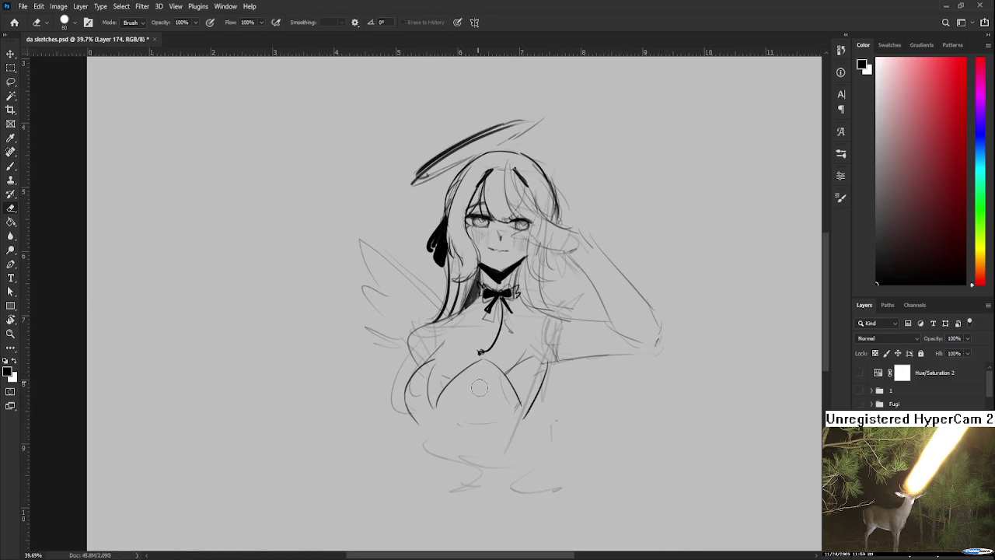
Enlarge the brush and paint the girl's top solid black
{"action": "key", "text": "]"}
{"action": "key", "text": "]"}
{"action": "key", "text": "]"}
{"action": "left_click_drag", "start_coordinate": [412, 393], "coordinate": [424, 418]}
{"action": "mouse_move", "coordinate": [420, 367]}
{"action": "left_mouse_down"}
{"action": "mouse_move", "coordinate": [410, 418]}
{"action": "mouse_move", "coordinate": [429, 417]}
{"action": "mouse_move", "coordinate": [431, 366]}
{"action": "mouse_move", "coordinate": [424, 372]}
{"action": "mouse_move", "coordinate": [439, 416]}
{"action": "mouse_move", "coordinate": [481, 363]}
{"action": "mouse_move", "coordinate": [520, 417]}
{"action": "left_mouse_up"}
{"action": "key", "text": "e"}
{"action": "key", "text": "b"}
{"action": "mouse_move", "coordinate": [491, 374]}
{"action": "left_mouse_down"}
{"action": "mouse_move", "coordinate": [464, 400]}
{"action": "mouse_move", "coordinate": [501, 412]}
{"action": "mouse_move", "coordinate": [504, 426]}
{"action": "mouse_move", "coordinate": [519, 416]}
{"action": "left_mouse_up"}
With a smaller brush, erase faint chest lines and try a wing stroke, then undo it
{"action": "key", "text": "bracketleft"}
{"action": "key", "text": "bracketleft"}
{"action": "key", "text": "bracketleft"}
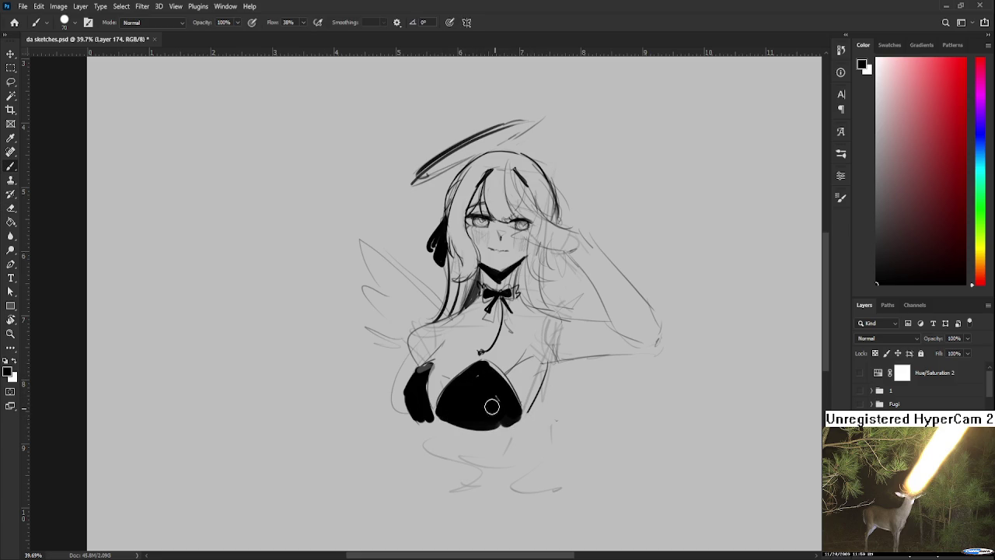
{"action": "key", "text": "bracketleft"}
{"action": "left_click_drag", "start_coordinate": [449, 373], "coordinate": [454, 397]}
{"action": "key", "text": "e"}
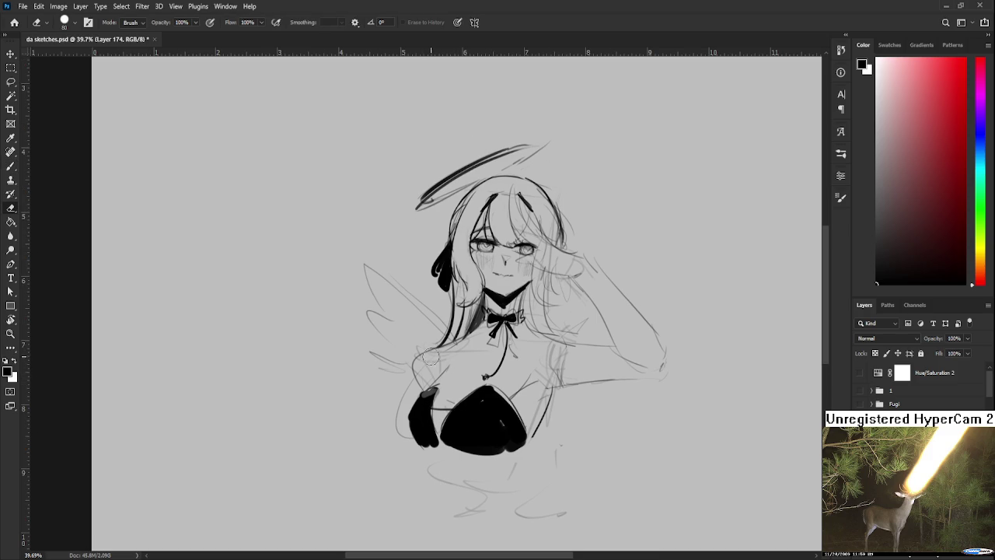
{"action": "left_click_drag", "start_coordinate": [441, 359], "coordinate": [480, 346]}
{"action": "key", "text": "b"}
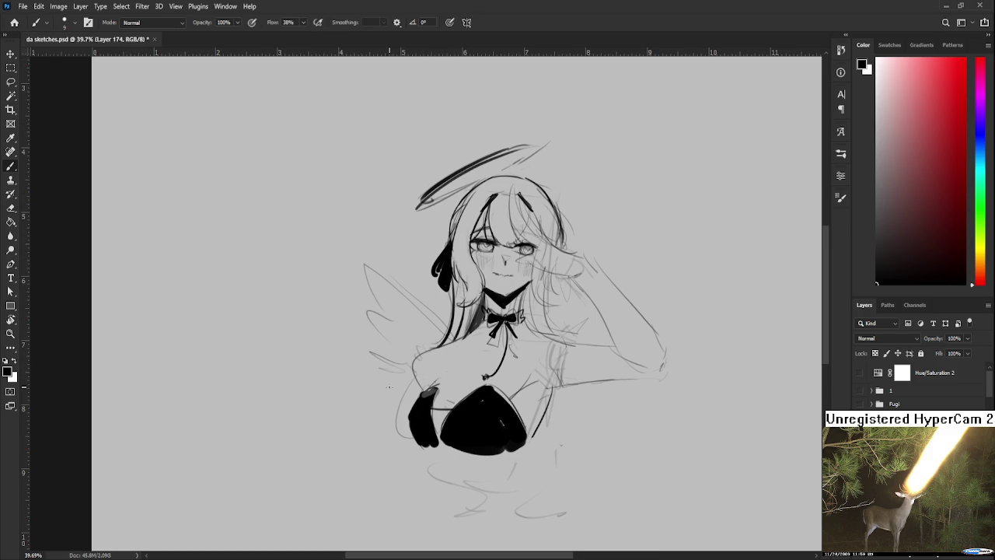
{"action": "mouse_move", "coordinate": [409, 383]}
{"action": "left_mouse_down"}
{"action": "mouse_move", "coordinate": [370, 352]}
{"action": "mouse_move", "coordinate": [423, 392]}
{"action": "mouse_move", "coordinate": [387, 371]}
{"action": "mouse_move", "coordinate": [355, 273]}
{"action": "mouse_move", "coordinate": [366, 285]}
{"action": "mouse_move", "coordinate": [359, 224]}
{"action": "mouse_move", "coordinate": [448, 338]}
{"action": "mouse_move", "coordinate": [511, 344]}
{"action": "left_mouse_up"}
{"action": "key", "text": "ctrl+z"}
{"action": "key", "text": "ctrl+z"}
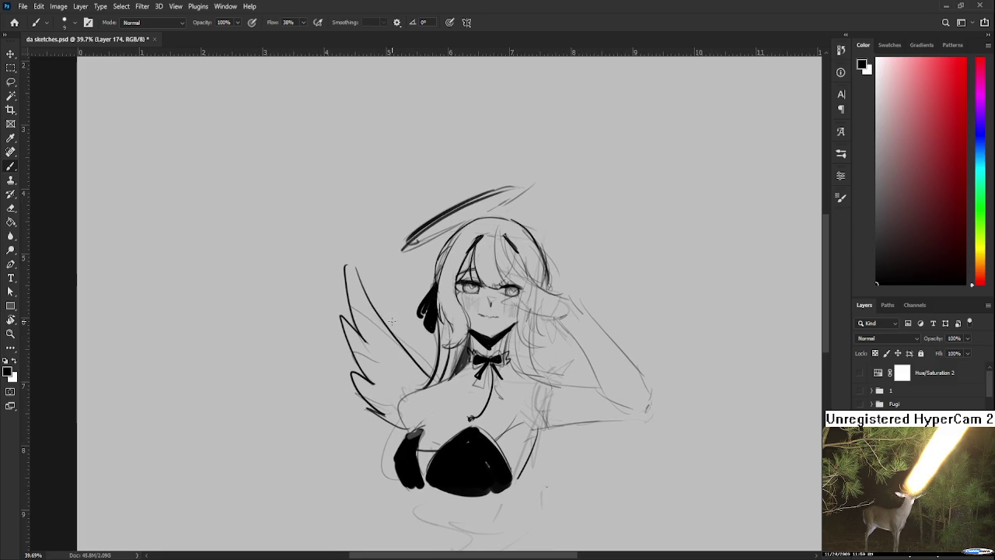
Ink darker lines along the upper arm, shoulder and forearm, tilting the view as needed
{"action": "key", "text": "e"}
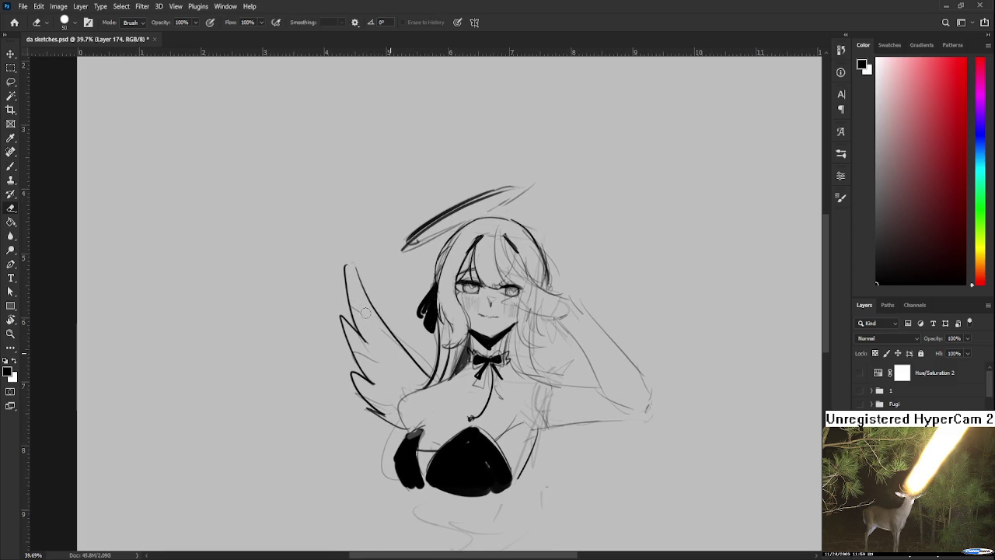
{"action": "left_click_drag", "start_coordinate": [364, 311], "coordinate": [414, 327]}
{"action": "key", "text": "b"}
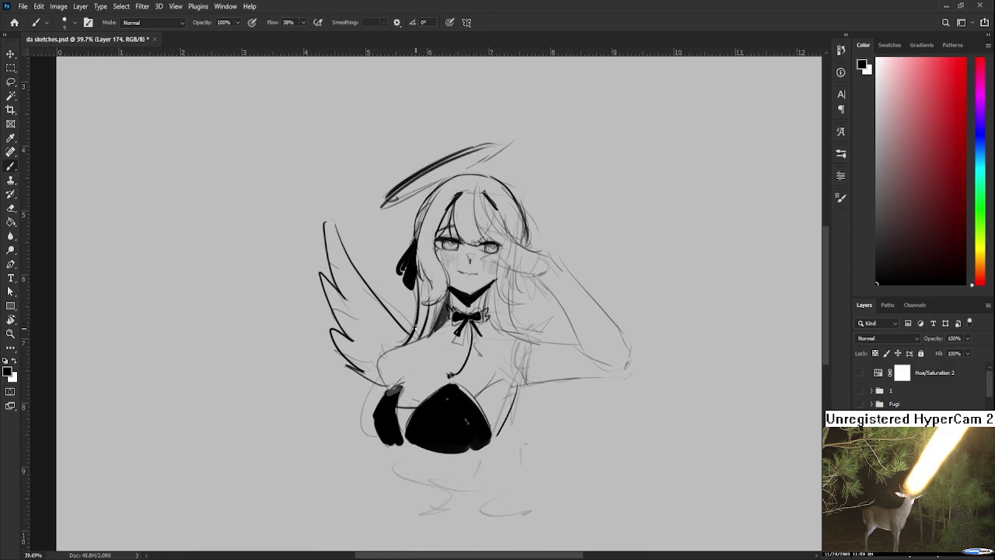
{"action": "left_click_drag", "start_coordinate": [539, 329], "coordinate": [524, 345]}
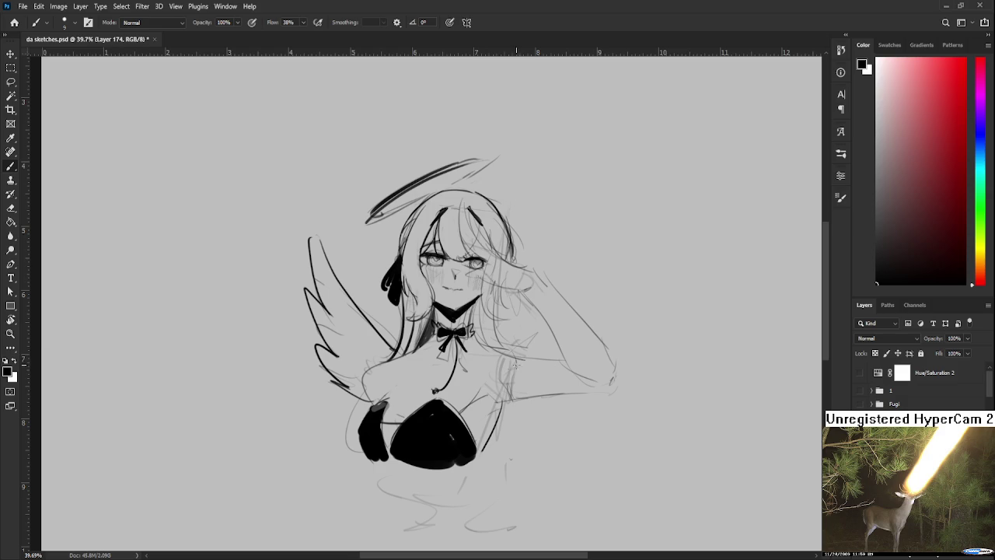
{"action": "mouse_move", "coordinate": [496, 405]}
{"action": "left_mouse_down"}
{"action": "mouse_move", "coordinate": [479, 382]}
{"action": "mouse_move", "coordinate": [510, 363]}
{"action": "left_mouse_up"}
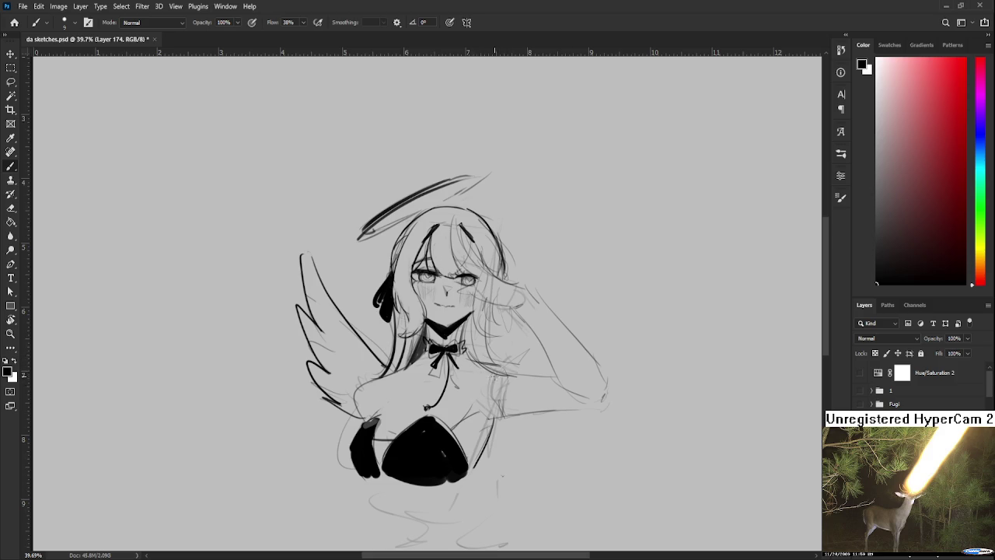
{"action": "mouse_move", "coordinate": [499, 373]}
{"action": "left_mouse_down"}
{"action": "mouse_move", "coordinate": [547, 374]}
{"action": "mouse_move", "coordinate": [519, 387]}
{"action": "mouse_move", "coordinate": [536, 365]}
{"action": "mouse_move", "coordinate": [520, 368]}
{"action": "left_mouse_up"}
{"action": "key", "text": "ctrl+z"}
{"action": "key", "text": "ctrl+z"}
{"action": "left_click_drag", "start_coordinate": [510, 413], "coordinate": [514, 389]}
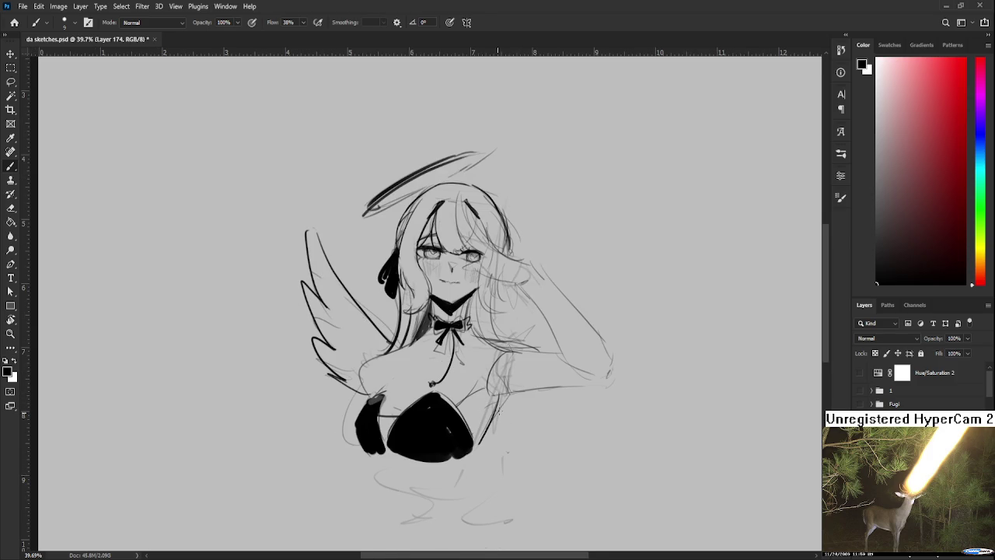
{"action": "left_click_drag", "start_coordinate": [488, 393], "coordinate": [491, 367]}
{"action": "mouse_move", "coordinate": [493, 392]}
{"action": "left_mouse_down"}
{"action": "mouse_move", "coordinate": [568, 388]}
{"action": "mouse_move", "coordinate": [486, 398]}
{"action": "mouse_move", "coordinate": [536, 369]}
{"action": "mouse_move", "coordinate": [574, 378]}
{"action": "left_mouse_up"}
Straighten the canvas view and ink a dark line down the raised arm
{"action": "key", "text": "r"}
{"action": "key", "text": "r"}
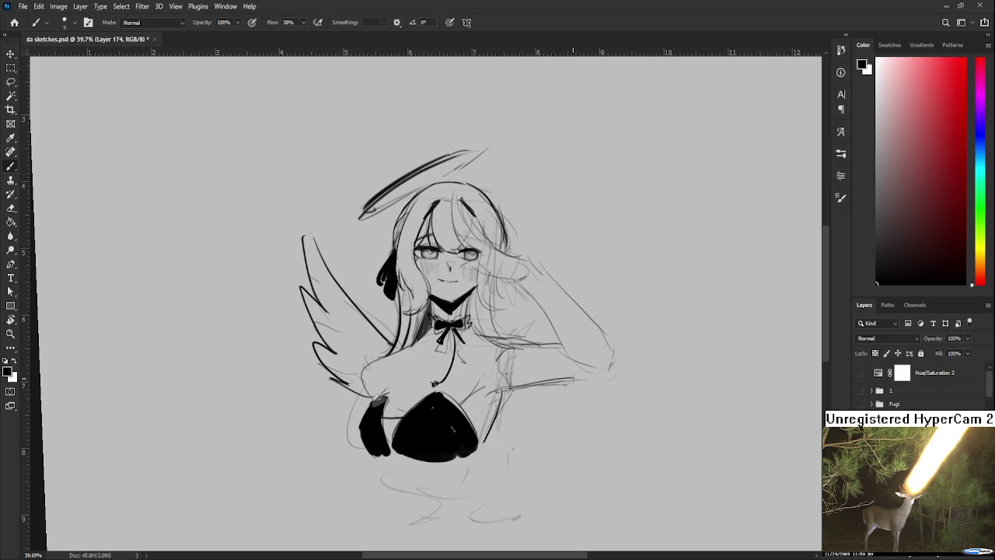
{"action": "key", "text": "e"}
{"action": "mouse_move", "coordinate": [536, 327]}
{"action": "left_mouse_down"}
{"action": "mouse_move", "coordinate": [507, 371]}
{"action": "mouse_move", "coordinate": [497, 367]}
{"action": "left_mouse_up"}
{"action": "key", "text": "b"}
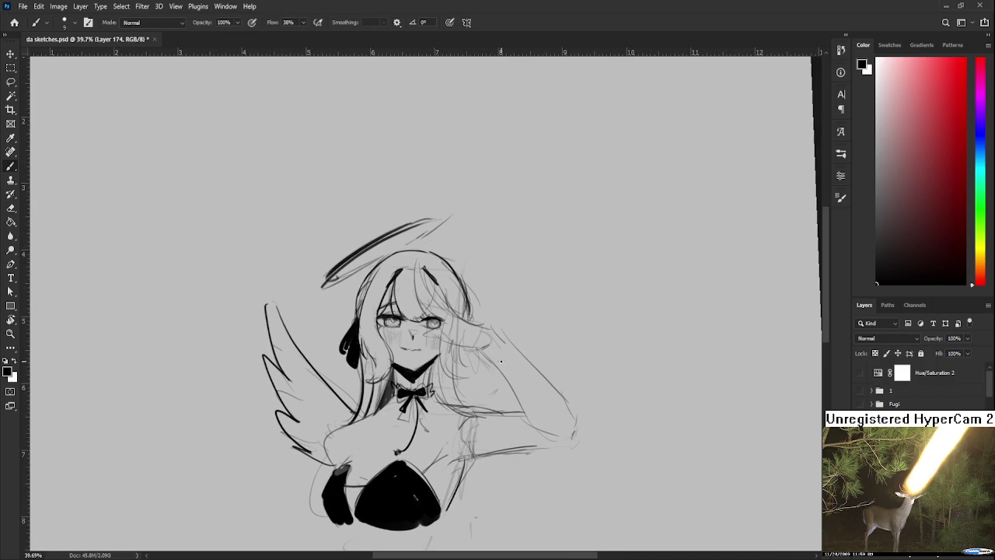
{"action": "left_click_drag", "start_coordinate": [484, 353], "coordinate": [522, 426]}
{"action": "key", "text": "ctrl+z"}
{"action": "left_click_drag", "start_coordinate": [496, 369], "coordinate": [533, 443]}
Redraw the outer outline of the raised arm over several undo-and-retry attempts
{"action": "key", "text": "ctrl+z"}
{"action": "mouse_move", "coordinate": [501, 343]}
{"action": "left_mouse_down"}
{"action": "mouse_move", "coordinate": [545, 406]}
{"action": "mouse_move", "coordinate": [560, 407]}
{"action": "left_mouse_up"}
{"action": "key", "text": "ctrl+z"}
{"action": "left_click_drag", "start_coordinate": [482, 347], "coordinate": [523, 416]}
{"action": "key", "text": "ctrl+z"}
{"action": "left_click_drag", "start_coordinate": [490, 354], "coordinate": [542, 434]}
{"action": "key", "text": "ctrl+z"}
{"action": "mouse_move", "coordinate": [482, 338]}
{"action": "left_mouse_down"}
{"action": "mouse_move", "coordinate": [511, 352]}
{"action": "mouse_move", "coordinate": [538, 392]}
{"action": "left_mouse_up"}
{"action": "key", "text": "ctrl+z"}
{"action": "mouse_move", "coordinate": [502, 337]}
{"action": "left_mouse_down"}
{"action": "mouse_move", "coordinate": [561, 441]}
{"action": "mouse_move", "coordinate": [551, 397]}
{"action": "left_mouse_up"}
Erase the lower end of the arm line, undo it, and reframe the view
{"action": "key", "text": "e"}
{"action": "left_click_drag", "start_coordinate": [541, 445], "coordinate": [507, 396]}
{"action": "key", "text": "b"}
{"action": "key", "text": "ctrl+z"}
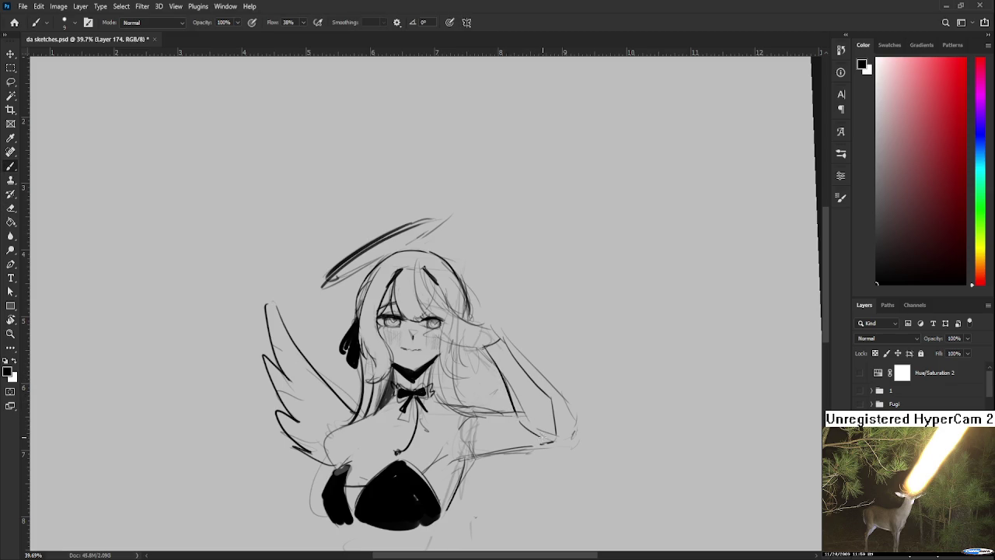
{"action": "left_click_drag", "start_coordinate": [537, 386], "coordinate": [539, 363]}
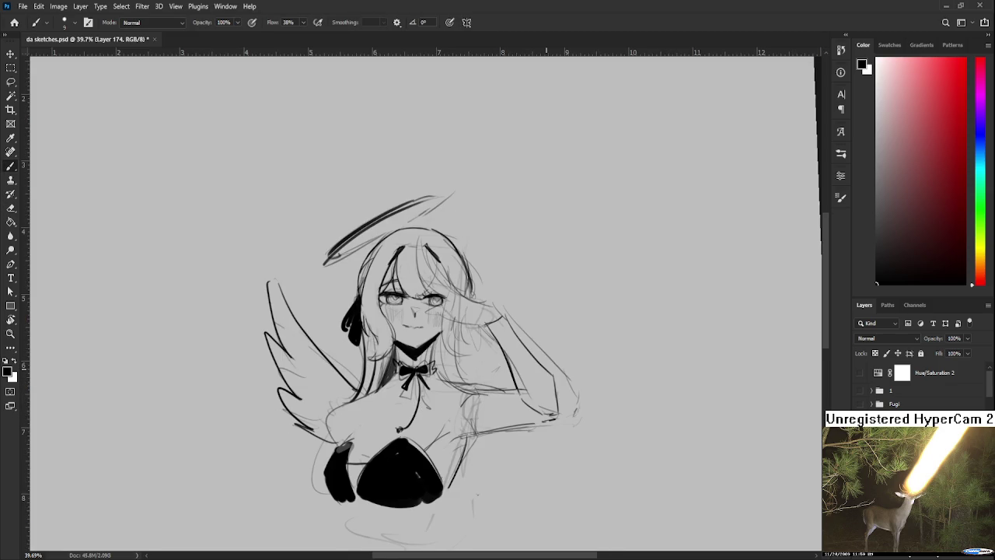
{"action": "scroll", "coordinate": [572, 373], "scroll_direction": "down", "scroll_amount": 2}
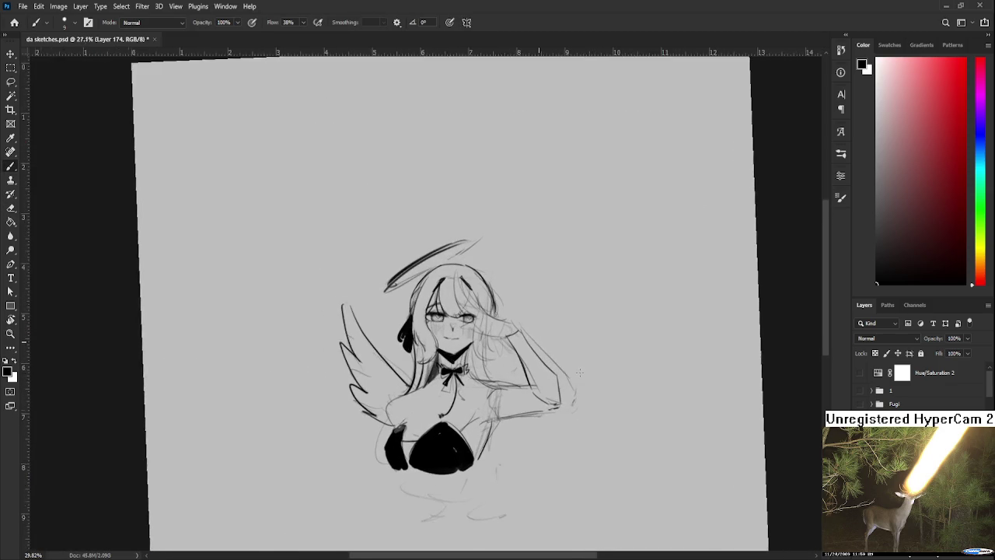
{"action": "key", "text": "e"}
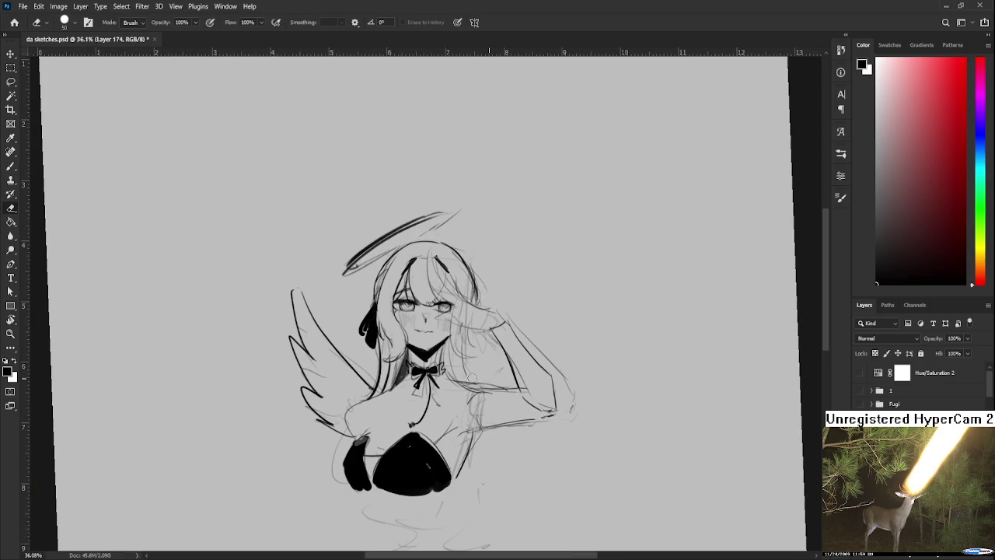
{"action": "key", "text": "b"}
{"action": "key", "text": "r"}
{"action": "mouse_move", "coordinate": [529, 379]}
{"action": "left_mouse_down"}
{"action": "mouse_move", "coordinate": [570, 373]}
{"action": "mouse_move", "coordinate": [566, 385]}
{"action": "mouse_move", "coordinate": [433, 377]}
{"action": "left_mouse_up"}
{"action": "key", "text": "r"}
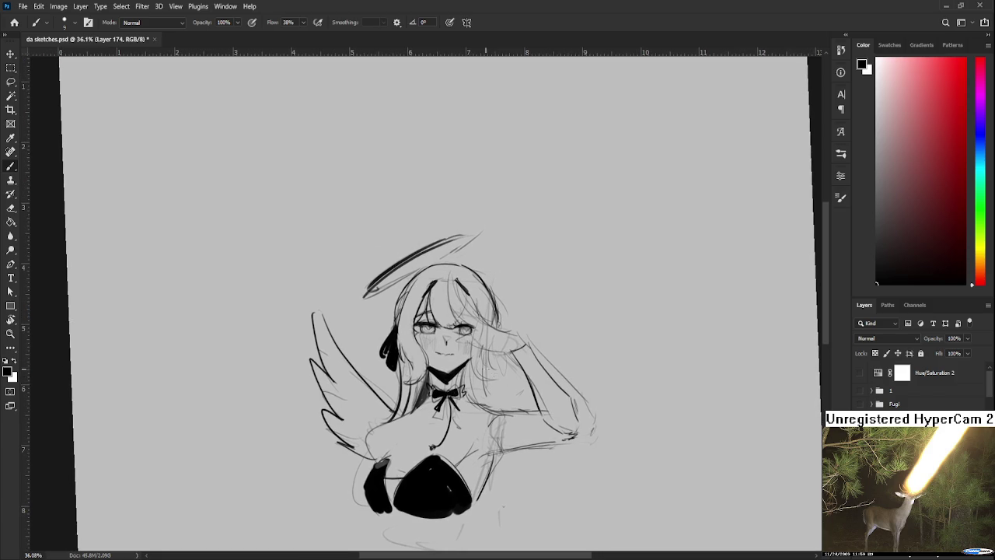
{"action": "key", "text": "l"}
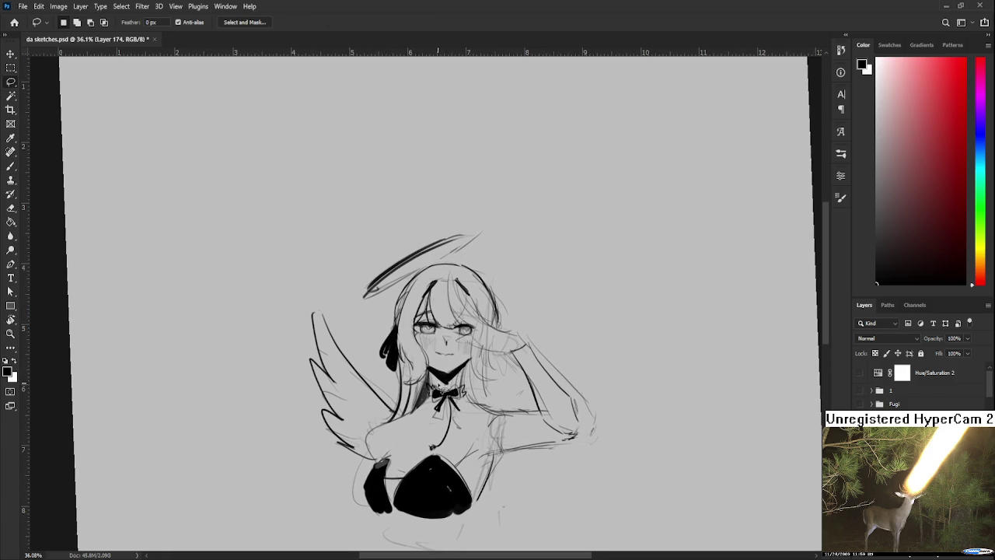
Lasso the head and halo, rotate slightly, scale to about 96% and nudge right and down
{"action": "left_click_drag", "start_coordinate": [423, 385], "coordinate": [531, 340]}
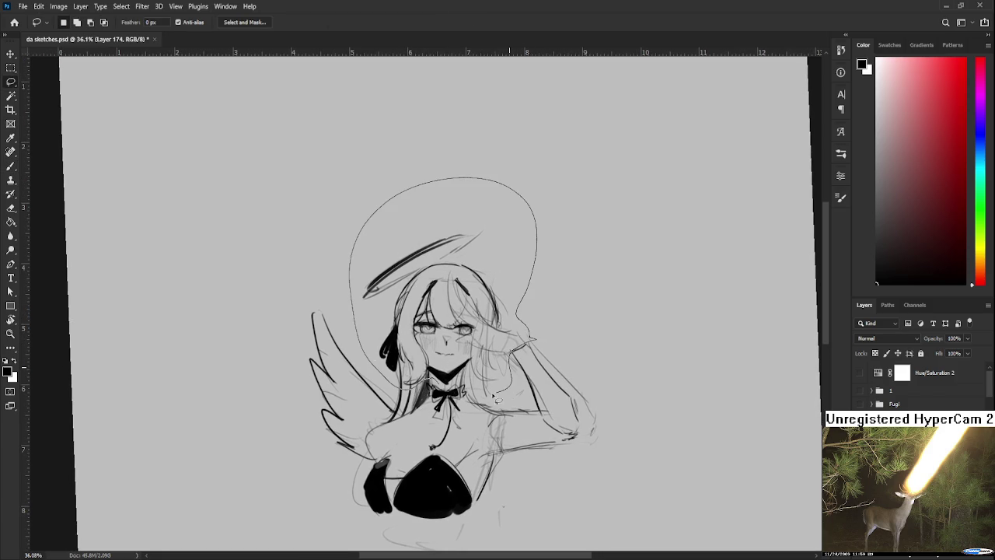
{"action": "left_click_drag", "start_coordinate": [531, 340], "coordinate": [437, 389]}
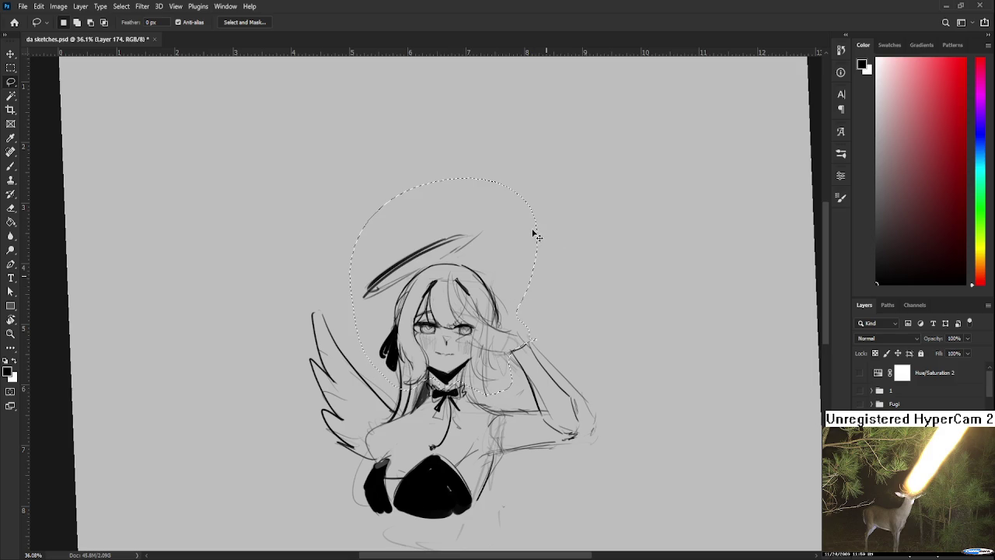
{"action": "key", "text": "ctrl+t"}
{"action": "left_click_drag", "start_coordinate": [536, 184], "coordinate": [540, 192]}
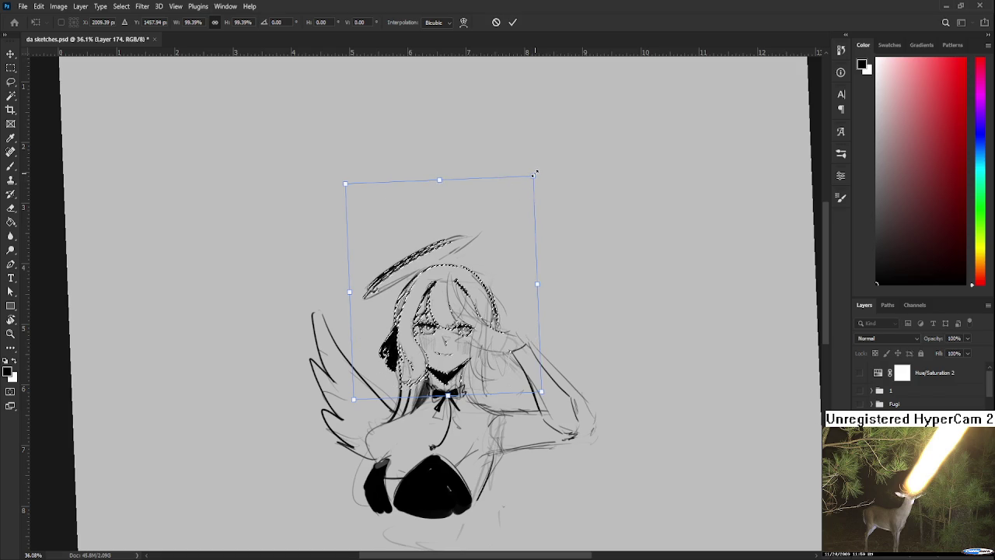
{"action": "left_click_drag", "start_coordinate": [533, 175], "coordinate": [527, 184]}
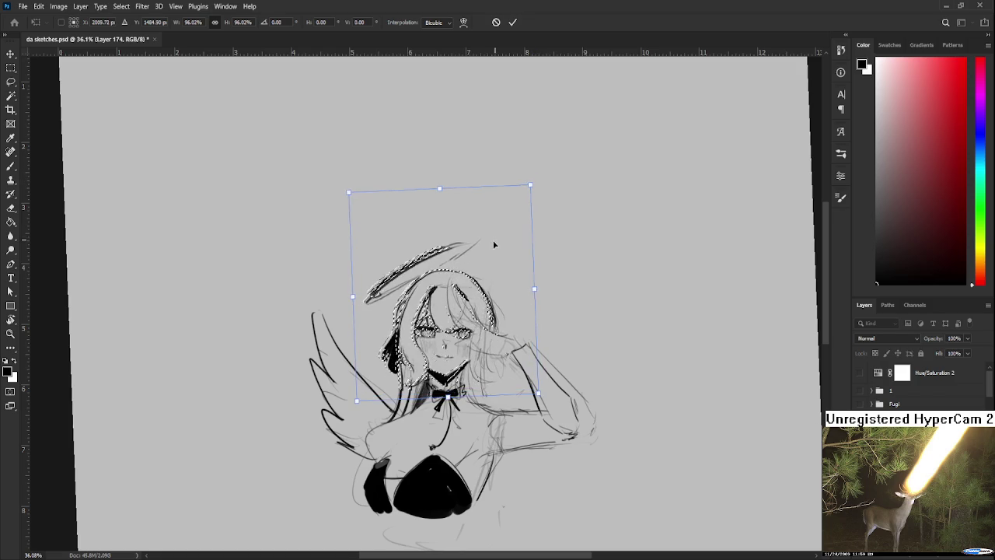
{"action": "left_click_drag", "start_coordinate": [495, 243], "coordinate": [544, 299]}
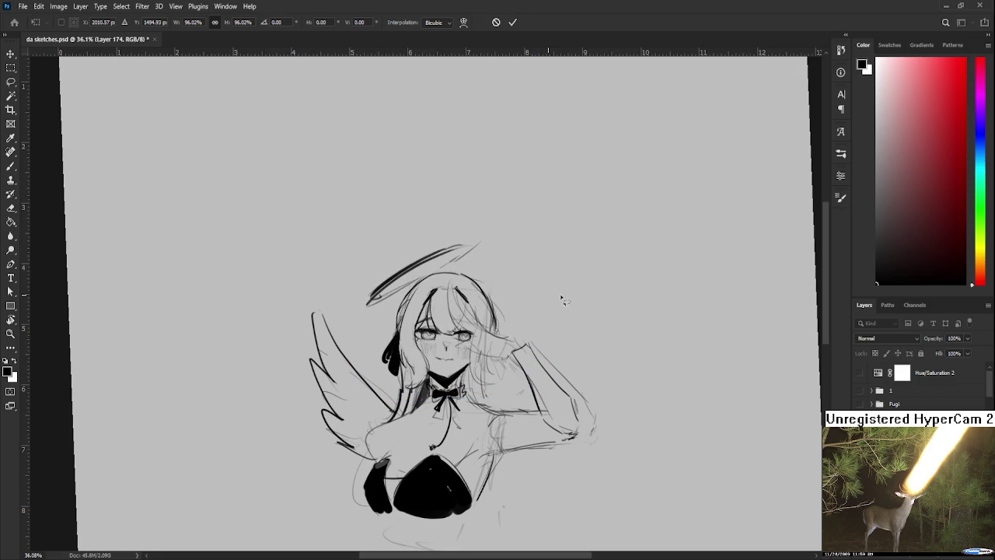
{"action": "key", "text": "Return"}
Save da sketches.psd, then lasso the raised arm and rotate it slightly toward the face
{"action": "key", "text": "ctrl+s"}
{"action": "key", "text": "l"}
{"action": "mouse_move", "coordinate": [514, 365]}
{"action": "left_mouse_down"}
{"action": "mouse_move", "coordinate": [554, 440]}
{"action": "mouse_move", "coordinate": [517, 354]}
{"action": "left_mouse_up"}
{"action": "key", "text": "ctrl+t"}
{"action": "left_click_drag", "start_coordinate": [599, 323], "coordinate": [603, 352]}
{"action": "key", "text": "Return"}
{"action": "key", "text": "ctrl+d"}
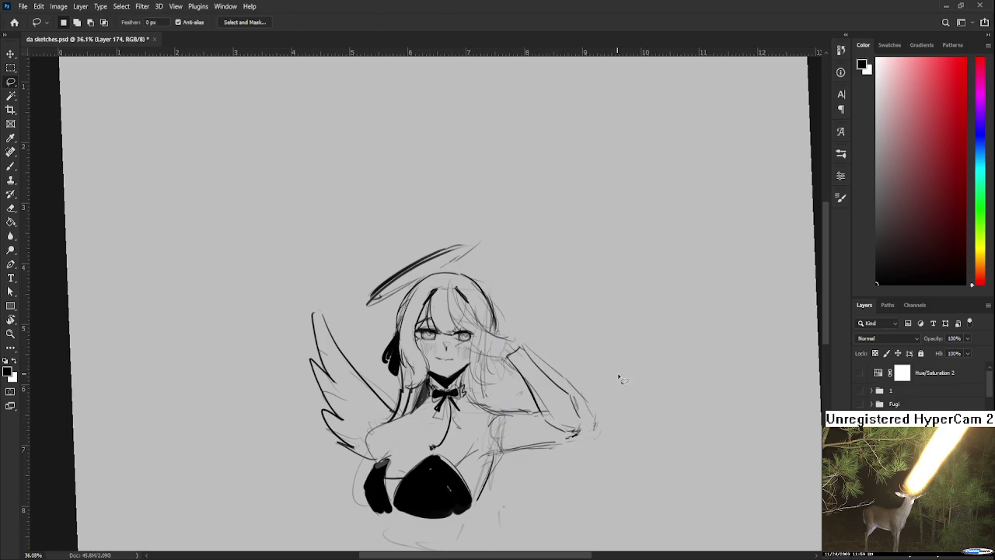
{"action": "left_click_drag", "start_coordinate": [394, 395], "coordinate": [420, 335]}
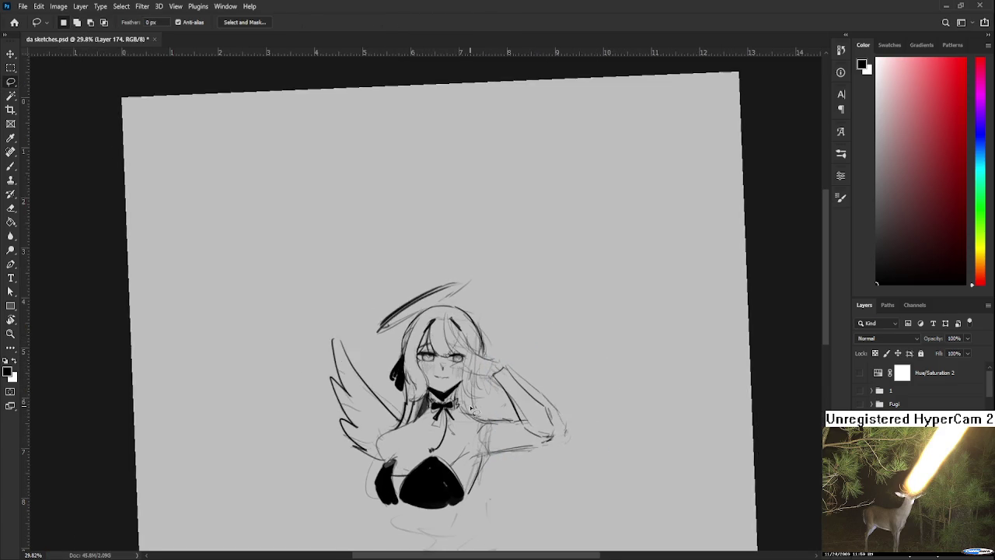
Zoom in on the face and ink a long hair strand through the bangs
{"action": "scroll", "coordinate": [420, 335], "scroll_direction": "down", "scroll_amount": 3}
{"action": "scroll", "coordinate": [435, 311], "scroll_direction": "up", "scroll_amount": 3}
{"action": "scroll", "coordinate": [456, 272], "scroll_direction": "up", "scroll_amount": 2}
{"action": "scroll", "coordinate": [456, 272], "scroll_direction": "up", "scroll_amount": 2}
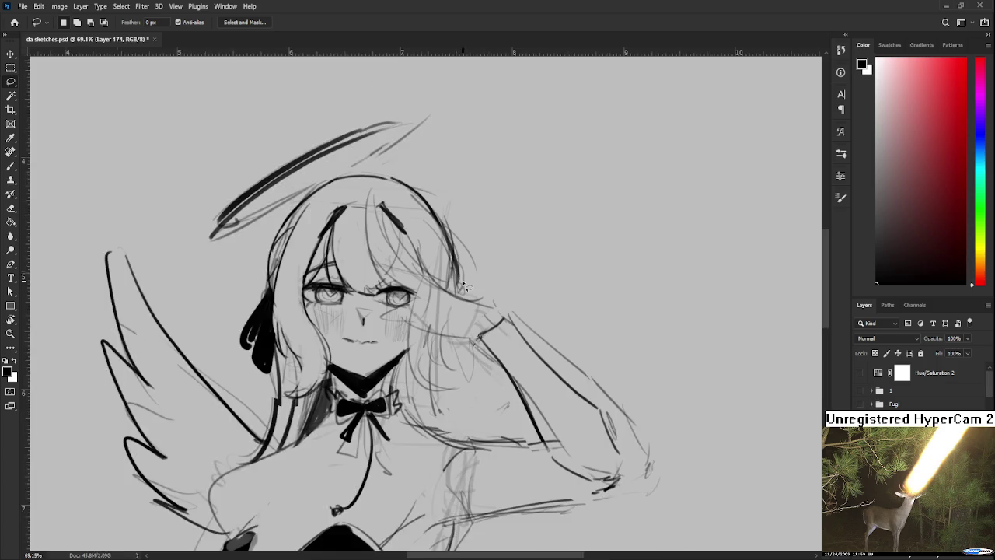
{"action": "scroll", "coordinate": [455, 272], "scroll_direction": "up", "scroll_amount": 2}
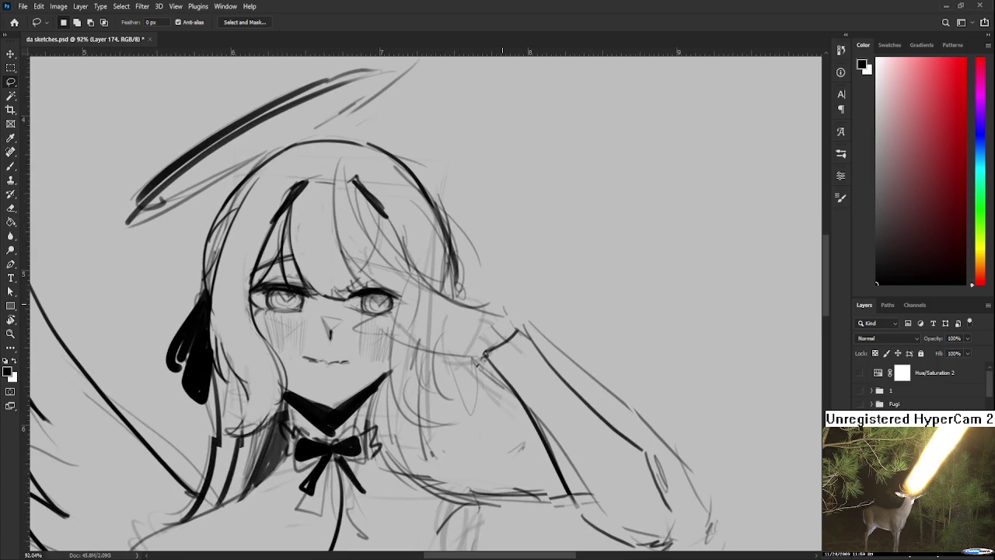
{"action": "left_click_drag", "start_coordinate": [502, 303], "coordinate": [567, 389]}
{"action": "key", "text": "b"}
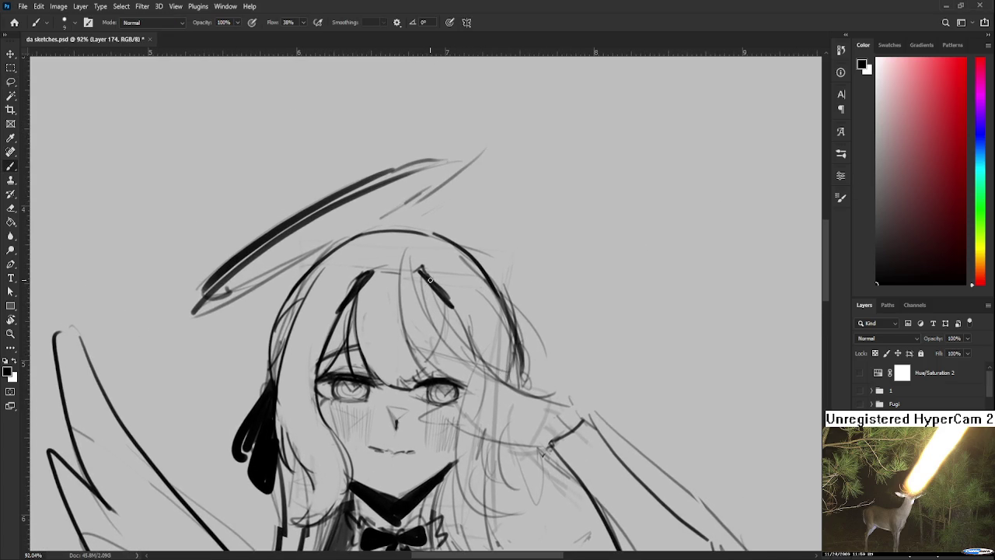
{"action": "left_click_drag", "start_coordinate": [426, 284], "coordinate": [466, 381]}
{"action": "key", "text": "ctrl+z"}
{"action": "left_click_drag", "start_coordinate": [429, 297], "coordinate": [472, 384]}
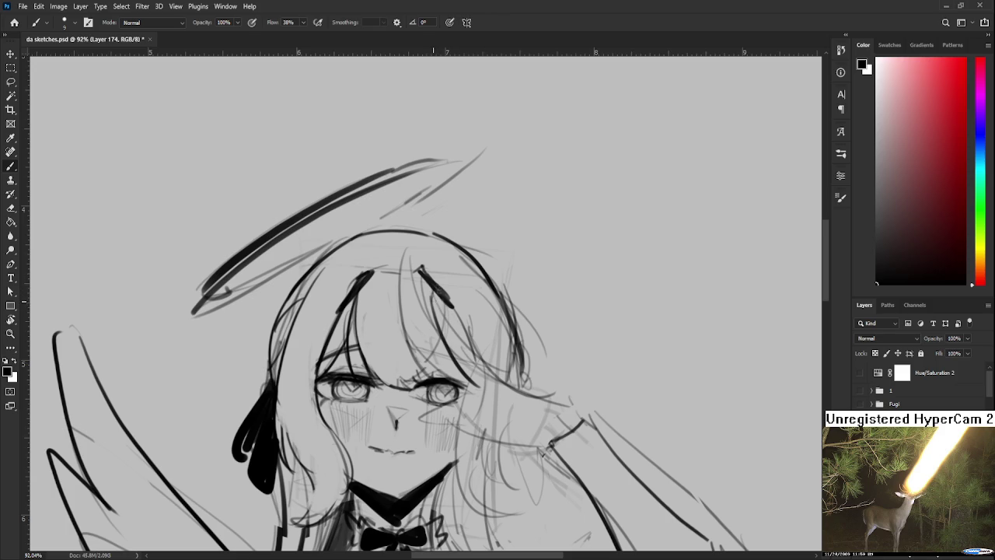
Ink more hair strands along the bangs' curve, undoing the unsatisfactory attempts
{"action": "left_click_drag", "start_coordinate": [444, 309], "coordinate": [478, 358]}
{"action": "key", "text": "ctrl+z"}
{"action": "mouse_move", "coordinate": [443, 301]}
{"action": "left_mouse_down"}
{"action": "mouse_move", "coordinate": [482, 362]}
{"action": "mouse_move", "coordinate": [541, 393]}
{"action": "left_mouse_up"}
{"action": "key", "text": "ctrl+z"}
{"action": "left_click_drag", "start_coordinate": [481, 359], "coordinate": [578, 410]}
{"action": "key", "text": "ctrl+z"}
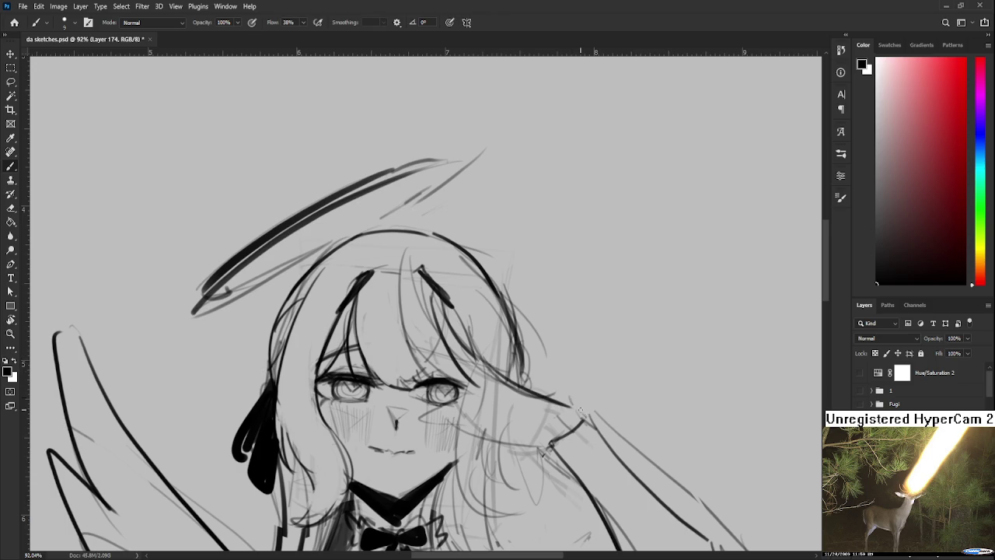
{"action": "left_click_drag", "start_coordinate": [505, 383], "coordinate": [531, 362]}
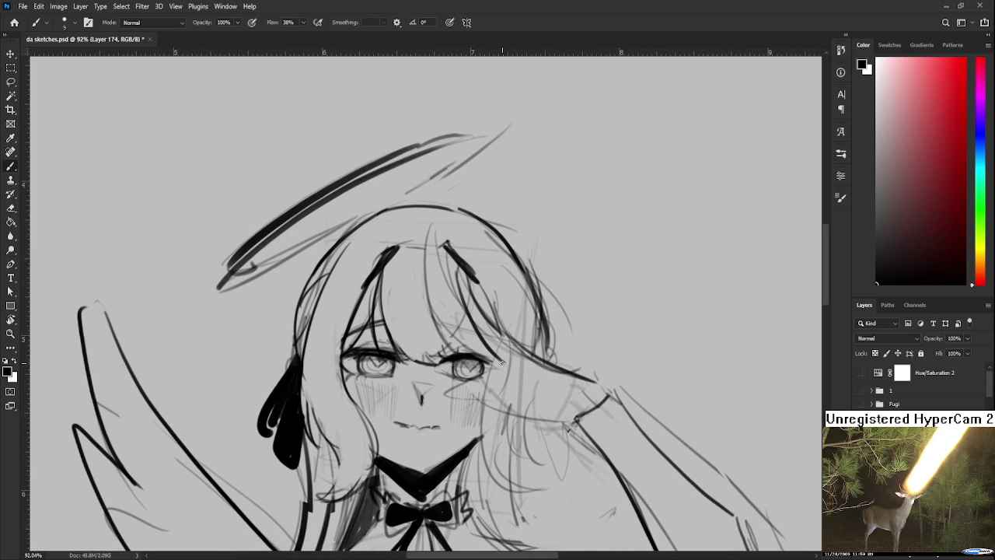
{"action": "key", "text": "ctrl+z"}
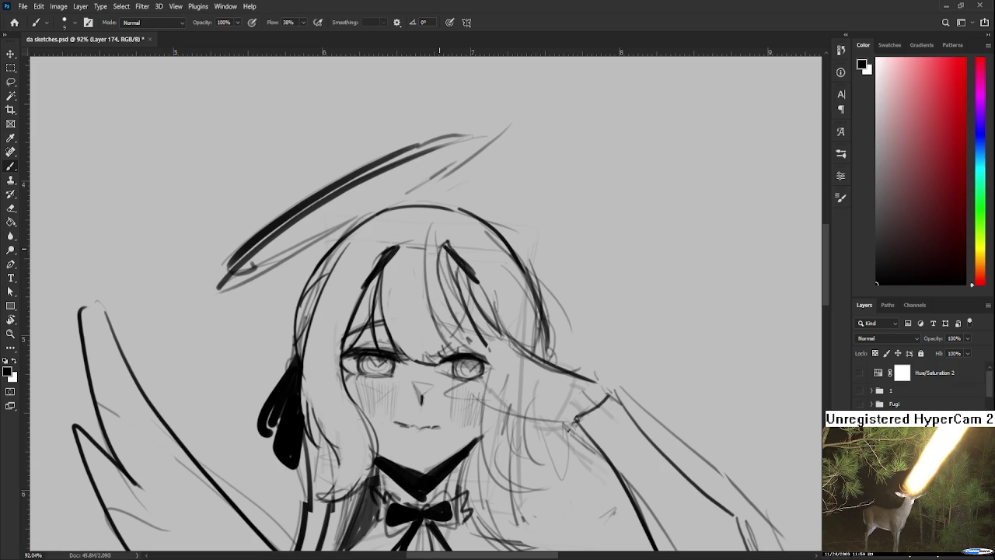
Add curved strands across the bangs, retrying and undoing several of them
{"action": "mouse_move", "coordinate": [435, 230]}
{"action": "left_mouse_down"}
{"action": "mouse_move", "coordinate": [431, 278]}
{"action": "mouse_move", "coordinate": [467, 340]}
{"action": "left_mouse_up"}
{"action": "mouse_move", "coordinate": [421, 257]}
{"action": "left_mouse_down"}
{"action": "mouse_move", "coordinate": [433, 315]}
{"action": "mouse_move", "coordinate": [428, 291]}
{"action": "mouse_move", "coordinate": [465, 348]}
{"action": "left_mouse_up"}
{"action": "key", "text": "ctrl+z"}
{"action": "key", "text": "ctrl+z"}
{"action": "left_click_drag", "start_coordinate": [429, 282], "coordinate": [457, 346]}
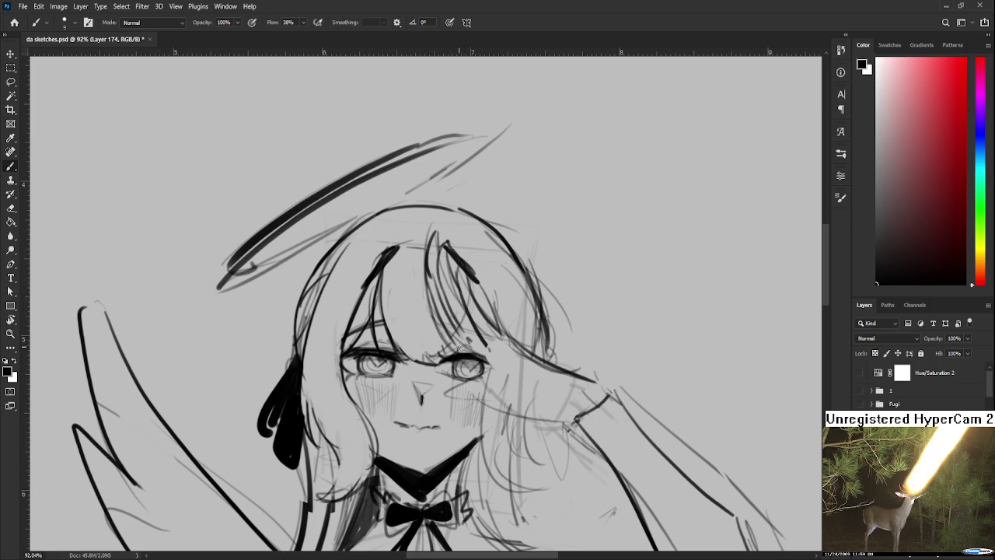
{"action": "key", "text": "ctrl+z"}
{"action": "mouse_move", "coordinate": [426, 272]}
{"action": "left_mouse_down"}
{"action": "mouse_move", "coordinate": [435, 310]}
{"action": "mouse_move", "coordinate": [471, 355]}
{"action": "mouse_move", "coordinate": [487, 325]}
{"action": "left_mouse_up"}
{"action": "key", "text": "ctrl+z"}
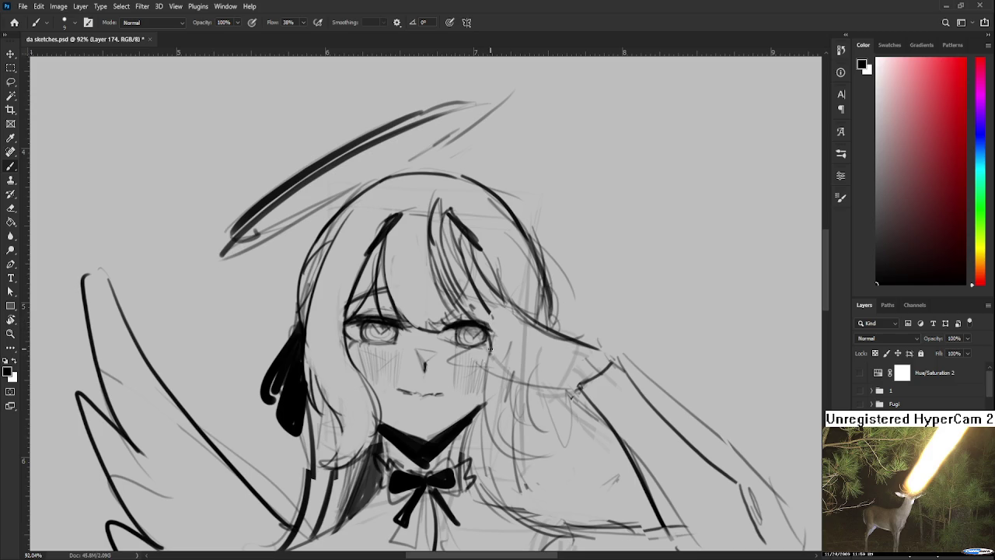
Rotate the view and draw lines under the right eye and along the raised hand
{"action": "key", "text": "r"}
{"action": "left_click_drag", "start_coordinate": [482, 350], "coordinate": [493, 342]}
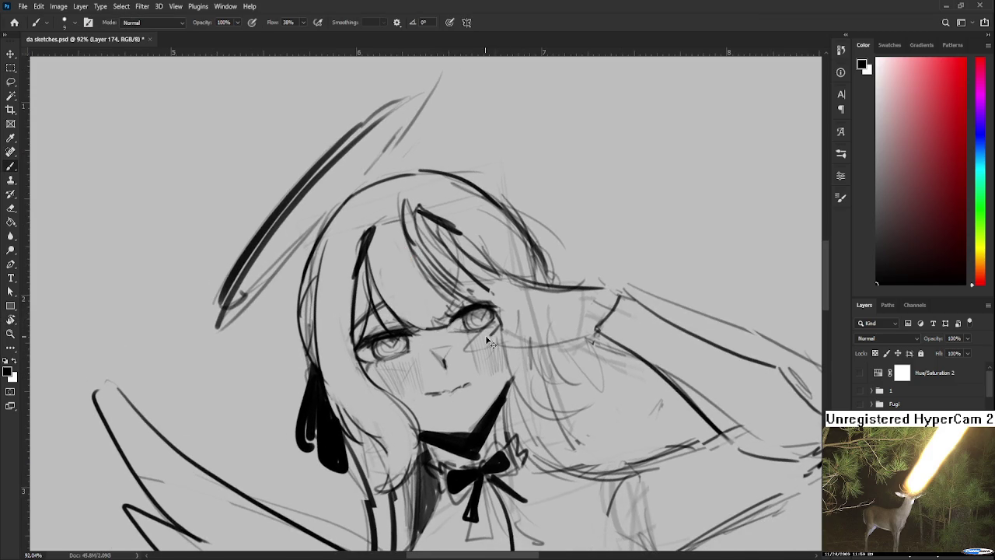
{"action": "mouse_move", "coordinate": [459, 351]}
{"action": "left_mouse_down"}
{"action": "mouse_move", "coordinate": [499, 342]}
{"action": "mouse_move", "coordinate": [471, 405]}
{"action": "mouse_move", "coordinate": [394, 364]}
{"action": "mouse_move", "coordinate": [408, 459]}
{"action": "left_mouse_up"}
{"action": "key", "text": "r"}
{"action": "key", "text": "ctrl+z"}
{"action": "mouse_move", "coordinate": [385, 362]}
{"action": "left_mouse_down"}
{"action": "mouse_move", "coordinate": [399, 454]}
{"action": "mouse_move", "coordinate": [440, 376]}
{"action": "mouse_move", "coordinate": [459, 365]}
{"action": "left_mouse_up"}
{"action": "key", "text": "ctrl+z"}
{"action": "key", "text": "r"}
{"action": "mouse_move", "coordinate": [391, 343]}
{"action": "left_mouse_down"}
{"action": "mouse_move", "coordinate": [412, 424]}
{"action": "mouse_move", "coordinate": [433, 378]}
{"action": "mouse_move", "coordinate": [494, 330]}
{"action": "mouse_move", "coordinate": [484, 342]}
{"action": "mouse_move", "coordinate": [504, 350]}
{"action": "left_mouse_up"}
{"action": "key", "text": "ctrl+z"}
Drop the stroke near the hand and erase the surrounding sketch lines with a size-25 eraser
{"action": "key", "text": "r"}
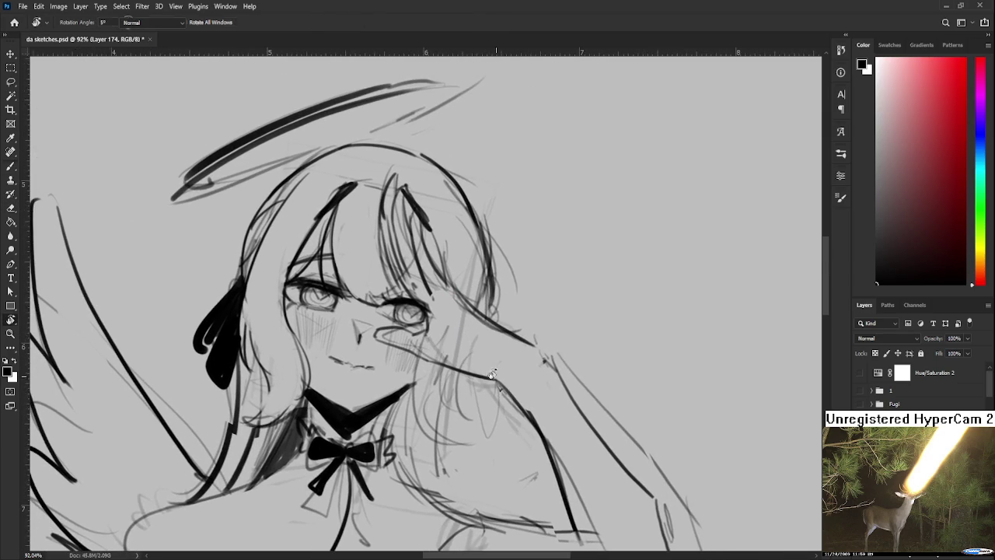
{"action": "key", "text": "b"}
{"action": "key", "text": "ctrl+z"}
{"action": "mouse_move", "coordinate": [442, 323]}
{"action": "left_mouse_down"}
{"action": "mouse_move", "coordinate": [503, 368]}
{"action": "mouse_move", "coordinate": [474, 330]}
{"action": "left_mouse_up"}
{"action": "key", "text": "ctrl+z"}
{"action": "key", "text": "ctrl+z"}
{"action": "key", "text": "e"}
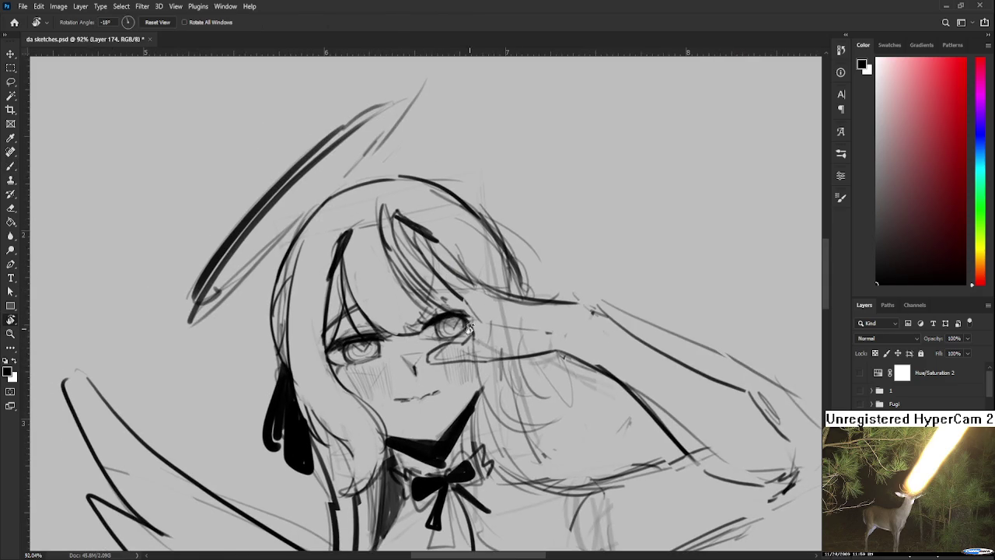
{"action": "key", "text": "bracketleft"}
{"action": "key", "text": "bracketleft"}
{"action": "key", "text": "bracketleft"}
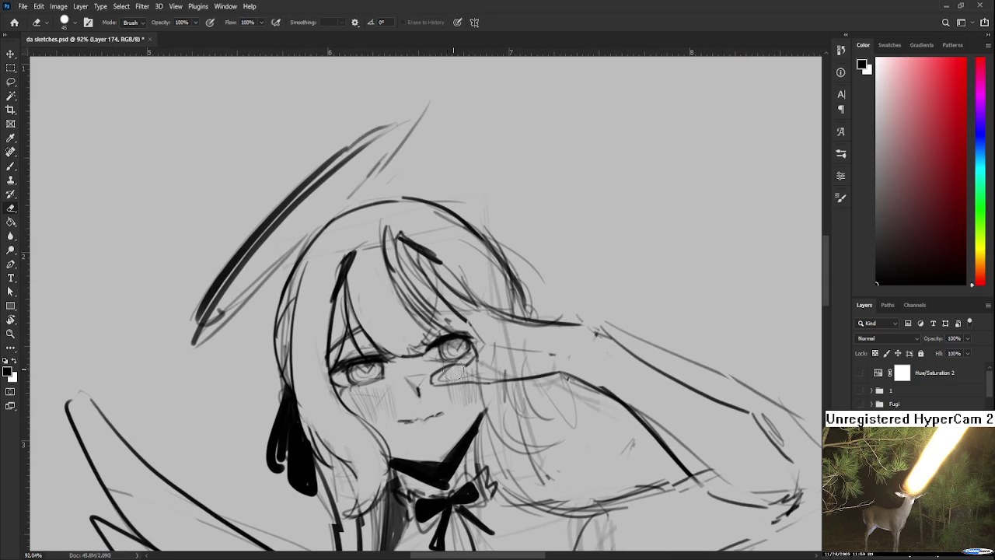
{"action": "mouse_move", "coordinate": [448, 376]}
{"action": "left_mouse_down"}
{"action": "mouse_move", "coordinate": [504, 347]}
{"action": "mouse_move", "coordinate": [533, 356]}
{"action": "mouse_move", "coordinate": [404, 321]}
{"action": "left_mouse_up"}
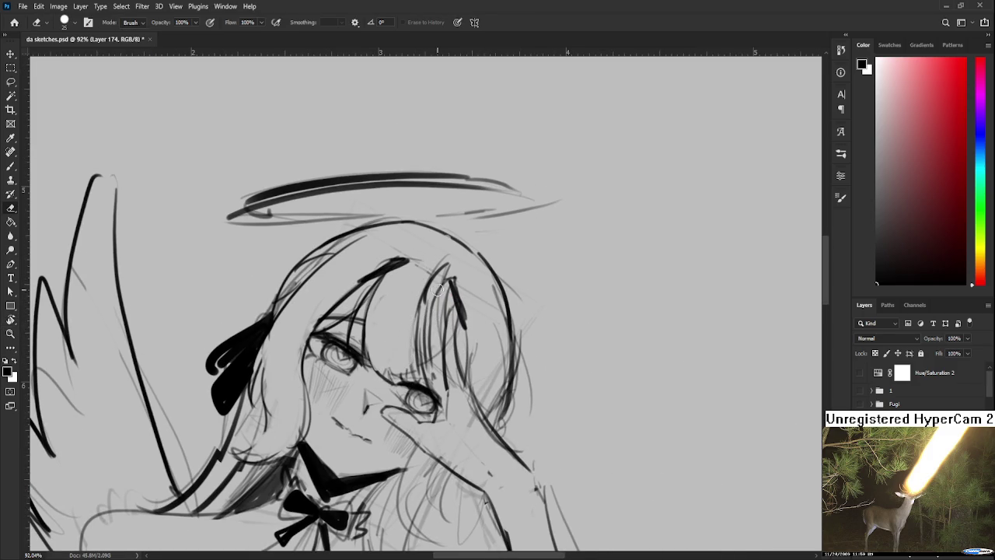
Draw a hair strand beside the eye, then rotate the view and zoom out
{"action": "key", "text": "b"}
{"action": "mouse_move", "coordinate": [425, 296]}
{"action": "left_mouse_down"}
{"action": "mouse_move", "coordinate": [426, 377]}
{"action": "mouse_move", "coordinate": [438, 356]}
{"action": "left_mouse_up"}
{"action": "key", "text": "e"}
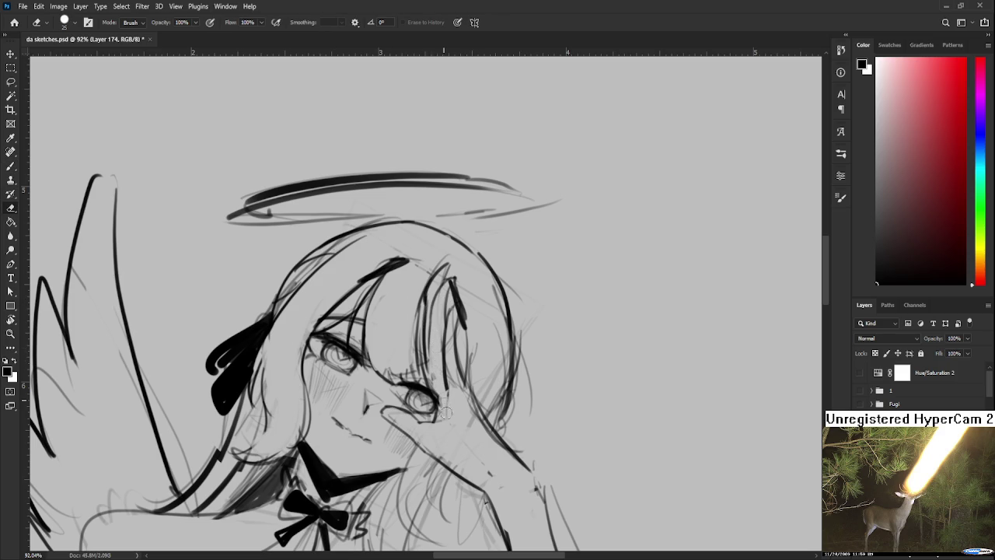
{"action": "key", "text": "r"}
{"action": "mouse_move", "coordinate": [442, 405]}
{"action": "left_mouse_down"}
{"action": "mouse_move", "coordinate": [459, 432]}
{"action": "mouse_move", "coordinate": [566, 449]}
{"action": "left_mouse_up"}
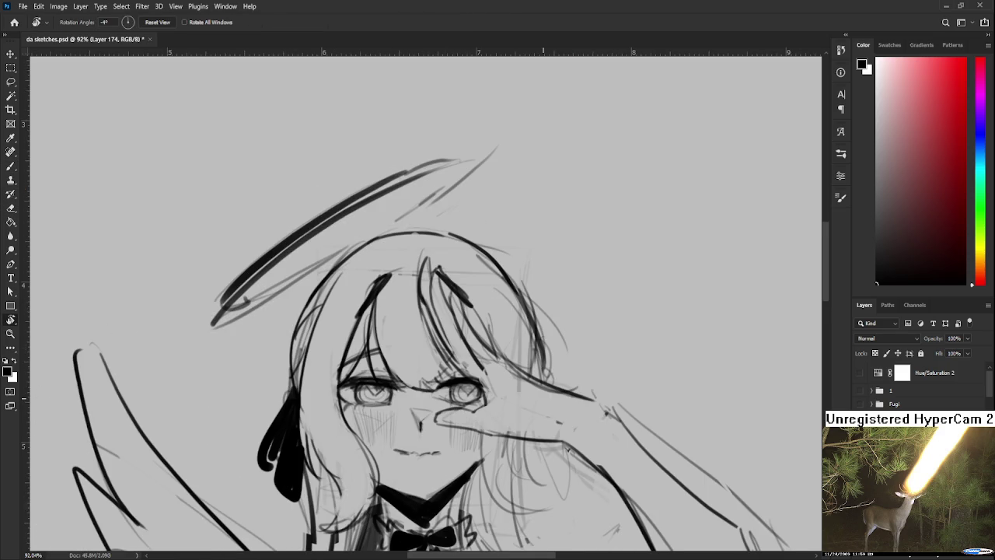
{"action": "scroll", "coordinate": [540, 392], "scroll_direction": "down", "scroll_amount": 3}
{"action": "scroll", "coordinate": [561, 372], "scroll_direction": "down", "scroll_amount": 1}
{"action": "scroll", "coordinate": [566, 372], "scroll_direction": "down", "scroll_amount": 1}
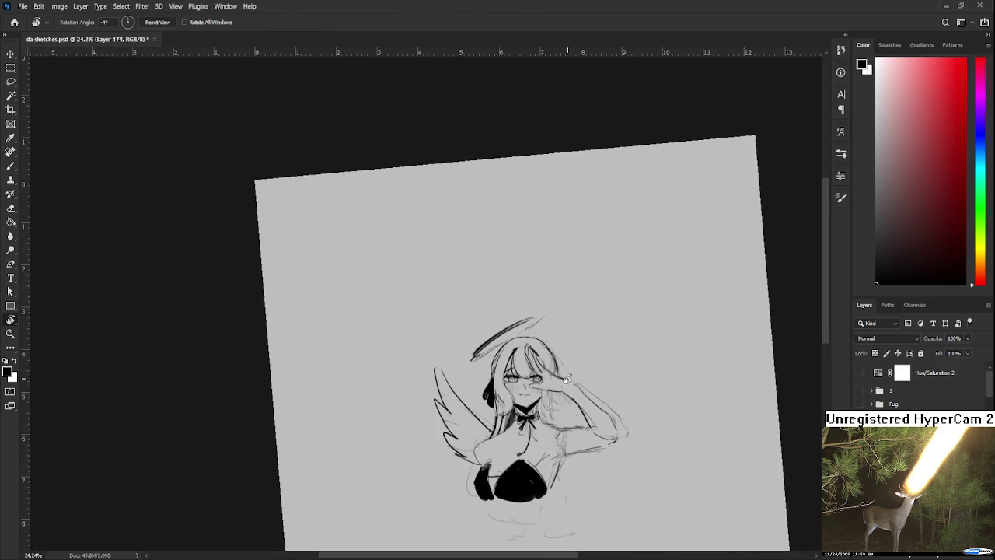
Rotate the view to about 12°, then erase dark forehead strands and faint lines by the right eye and cheek
{"action": "scroll", "coordinate": [587, 376], "scroll_direction": "down", "scroll_amount": 1}
{"action": "left_click_drag", "start_coordinate": [587, 375], "coordinate": [536, 431]}
{"action": "scroll", "coordinate": [511, 325], "scroll_direction": "up", "scroll_amount": 2}
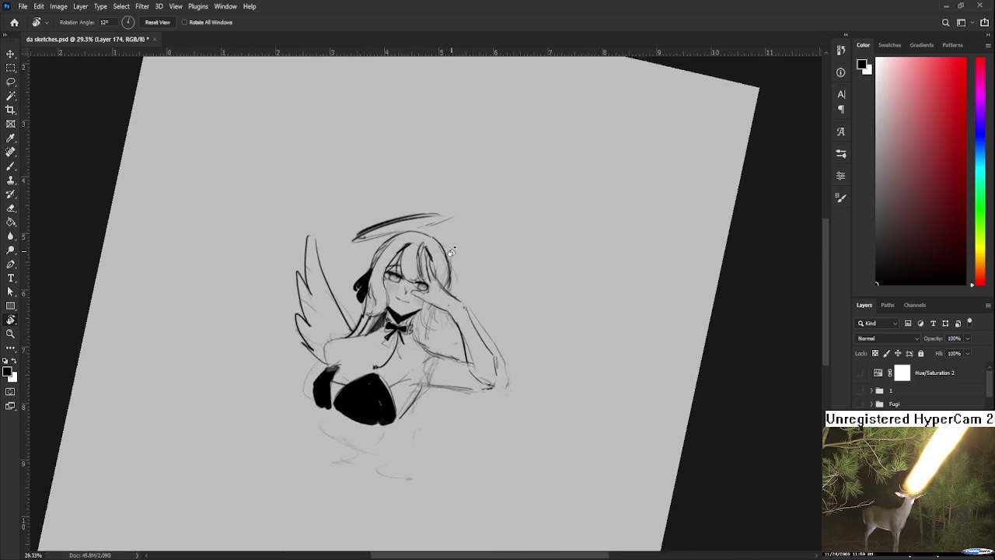
{"action": "scroll", "coordinate": [454, 280], "scroll_direction": "up", "scroll_amount": 2}
{"action": "scroll", "coordinate": [458, 289], "scroll_direction": "up", "scroll_amount": 2}
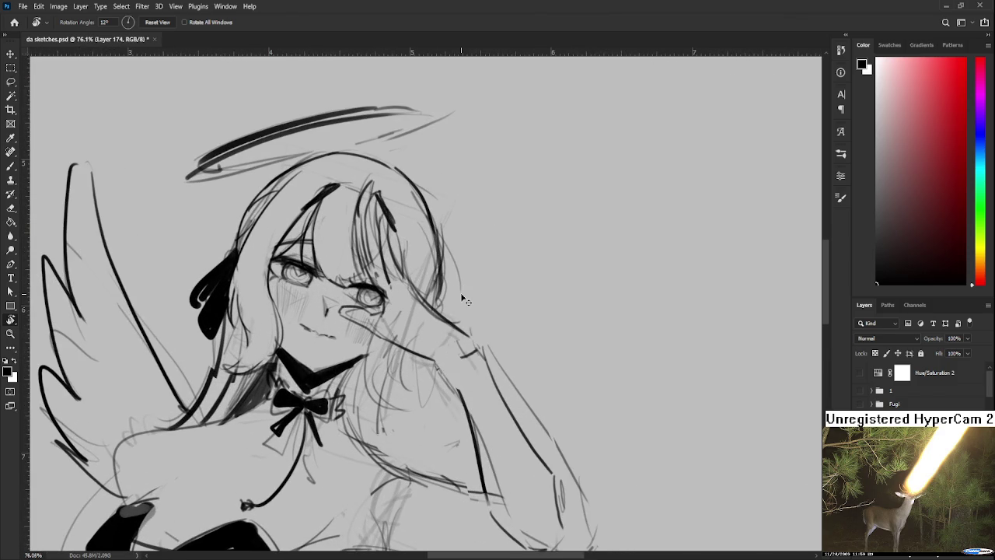
{"action": "left_click_drag", "start_coordinate": [461, 293], "coordinate": [499, 358]}
{"action": "key", "text": "e"}
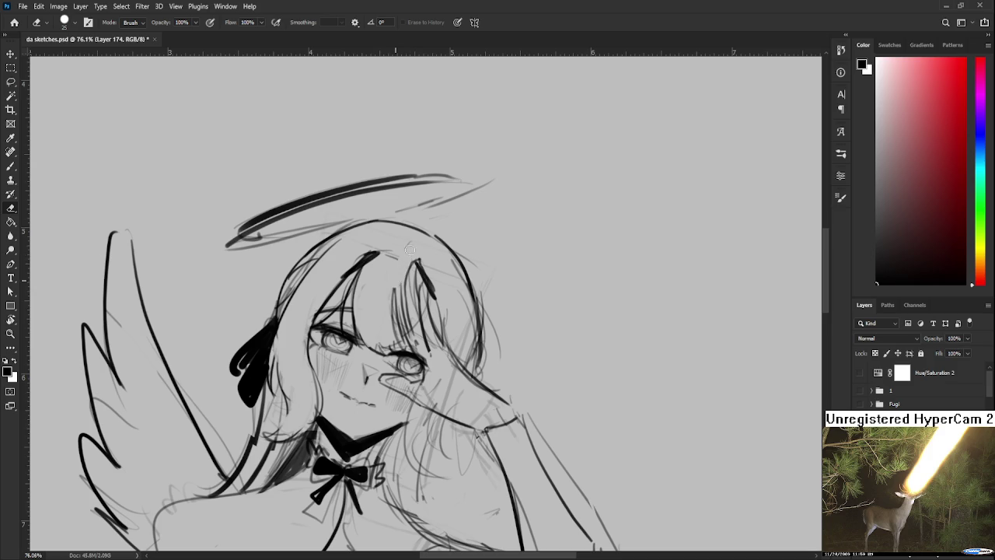
{"action": "mouse_move", "coordinate": [417, 267]}
{"action": "left_mouse_down"}
{"action": "mouse_move", "coordinate": [403, 334]}
{"action": "mouse_move", "coordinate": [431, 269]}
{"action": "mouse_move", "coordinate": [435, 288]}
{"action": "mouse_move", "coordinate": [420, 335]}
{"action": "mouse_move", "coordinate": [404, 342]}
{"action": "mouse_move", "coordinate": [416, 337]}
{"action": "mouse_move", "coordinate": [441, 358]}
{"action": "left_mouse_up"}
{"action": "mouse_move", "coordinate": [443, 319]}
{"action": "left_mouse_down"}
{"action": "mouse_move", "coordinate": [458, 367]}
{"action": "mouse_move", "coordinate": [405, 386]}
{"action": "mouse_move", "coordinate": [492, 377]}
{"action": "left_mouse_up"}
Rotate the view further, erase the strokes near the eye, and straighten the canvas
{"action": "key", "text": "r"}
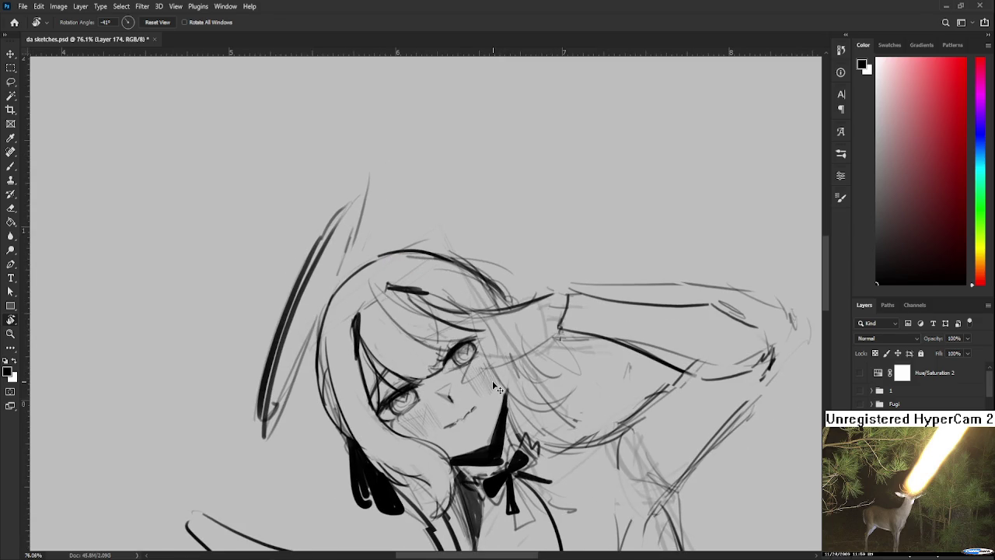
{"action": "mouse_move", "coordinate": [492, 380]}
{"action": "left_mouse_down"}
{"action": "mouse_move", "coordinate": [388, 317]}
{"action": "mouse_move", "coordinate": [405, 311]}
{"action": "left_mouse_up"}
{"action": "mouse_move", "coordinate": [481, 278]}
{"action": "left_mouse_down"}
{"action": "mouse_move", "coordinate": [447, 294]}
{"action": "mouse_move", "coordinate": [478, 276]}
{"action": "mouse_move", "coordinate": [511, 363]}
{"action": "mouse_move", "coordinate": [532, 342]}
{"action": "mouse_move", "coordinate": [569, 345]}
{"action": "left_mouse_up"}
{"action": "key", "text": "r"}
{"action": "key", "text": "e"}
{"action": "key", "text": "r"}
{"action": "left_click_drag", "start_coordinate": [530, 381], "coordinate": [506, 338]}
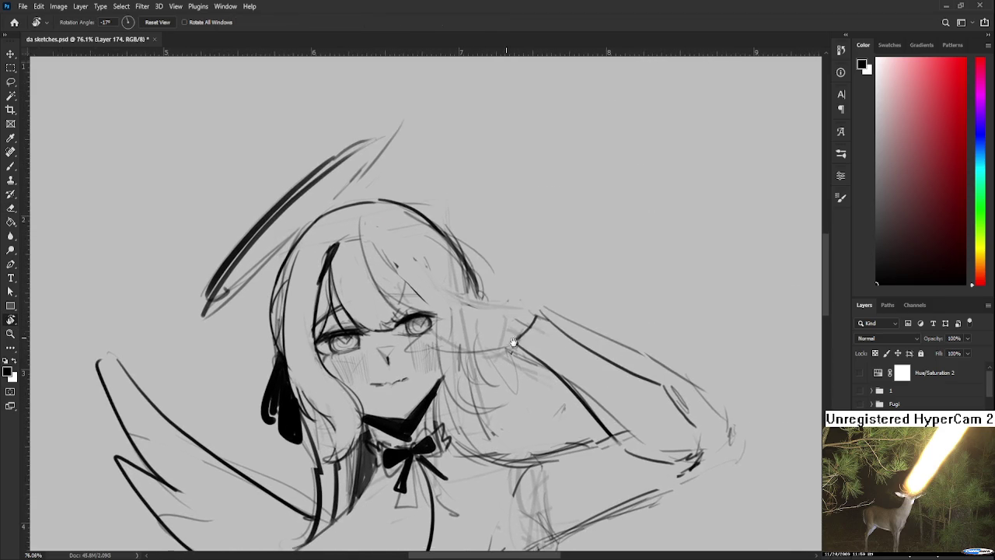
{"action": "key", "text": "e"}
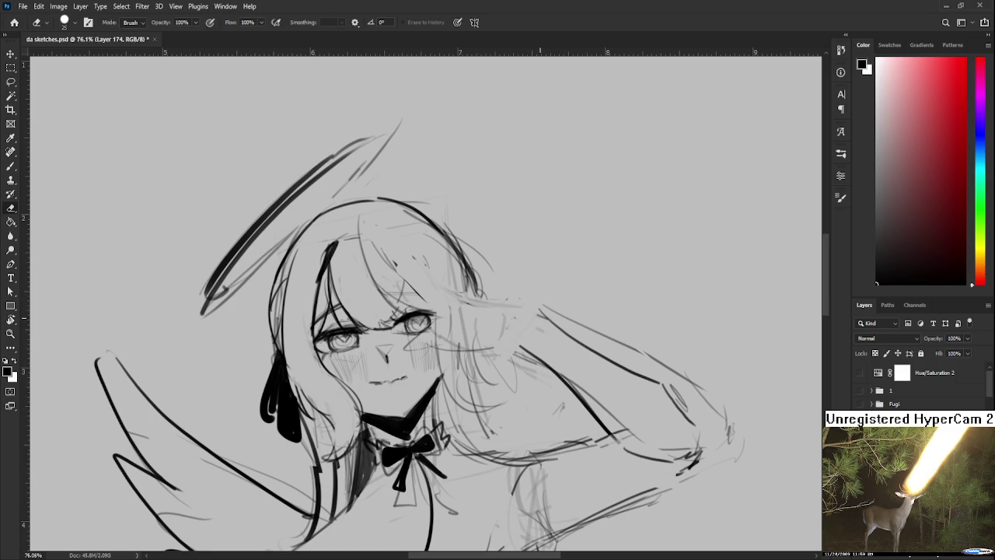
{"action": "scroll", "coordinate": [532, 319], "scroll_direction": "down", "scroll_amount": 5}
{"action": "key", "text": "r"}
{"action": "left_click_drag", "start_coordinate": [533, 319], "coordinate": [684, 309]}
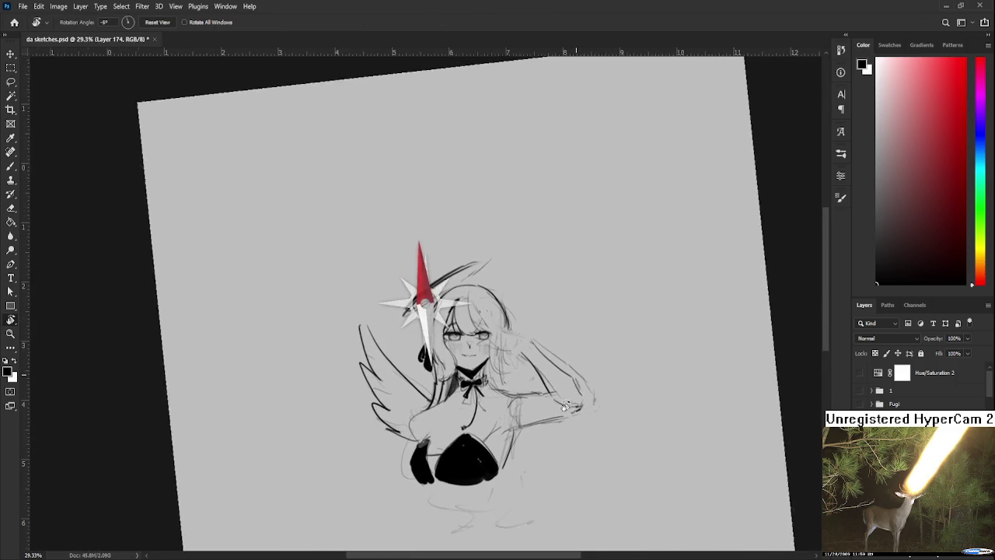
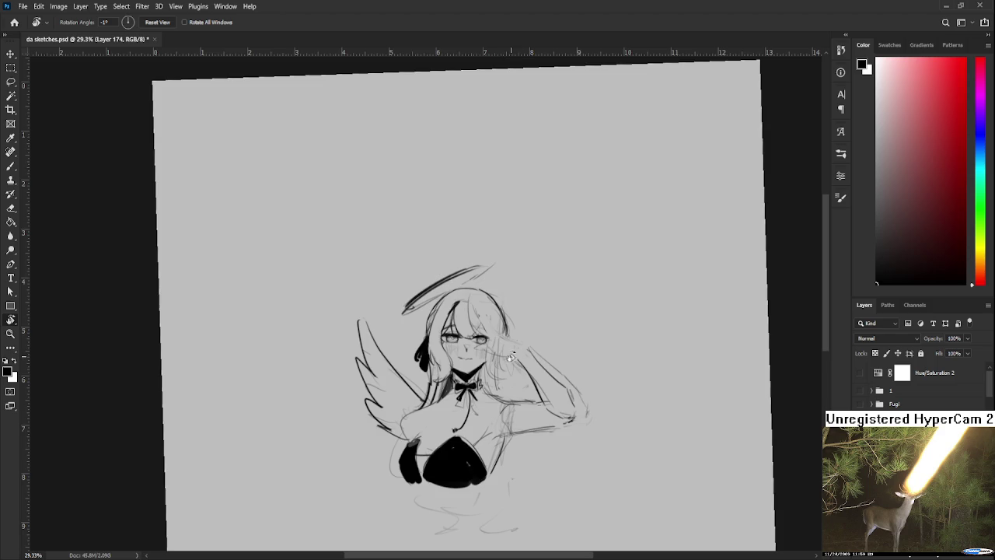
Zoom in on the face, erase the faint right hair line and draw a new fringe stroke
{"action": "scroll", "coordinate": [499, 355], "scroll_direction": "up", "scroll_amount": 2}
{"action": "scroll", "coordinate": [500, 355], "scroll_direction": "up", "scroll_amount": 3}
{"action": "scroll", "coordinate": [500, 355], "scroll_direction": "up", "scroll_amount": 3}
{"action": "mouse_move", "coordinate": [570, 335]}
{"action": "left_mouse_down"}
{"action": "mouse_move", "coordinate": [535, 297]}
{"action": "mouse_move", "coordinate": [574, 413]}
{"action": "left_mouse_up"}
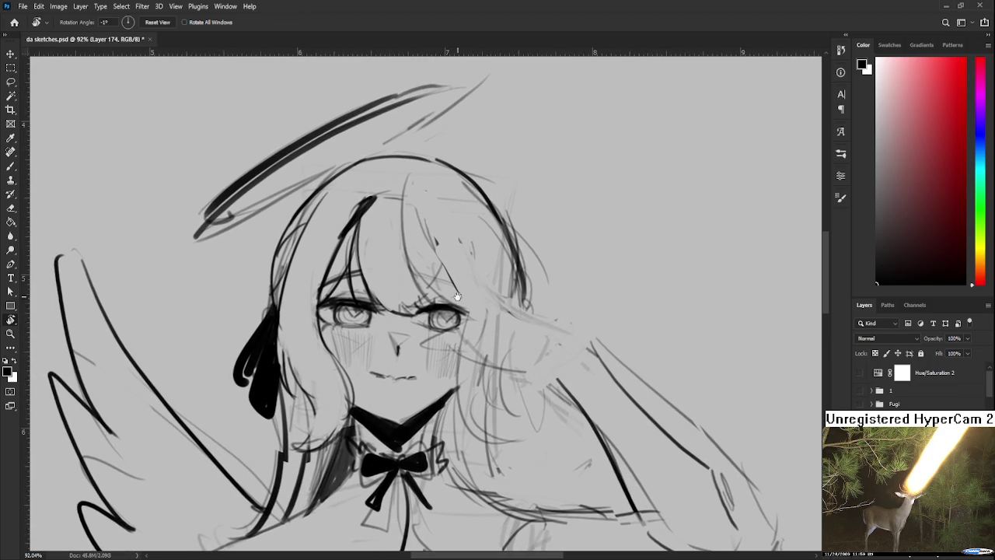
{"action": "key", "text": "e"}
{"action": "left_click_drag", "start_coordinate": [418, 255], "coordinate": [426, 359]}
{"action": "key", "text": "b"}
{"action": "left_click_drag", "start_coordinate": [430, 272], "coordinate": [438, 381]}
{"action": "key", "text": "ctrl+z"}
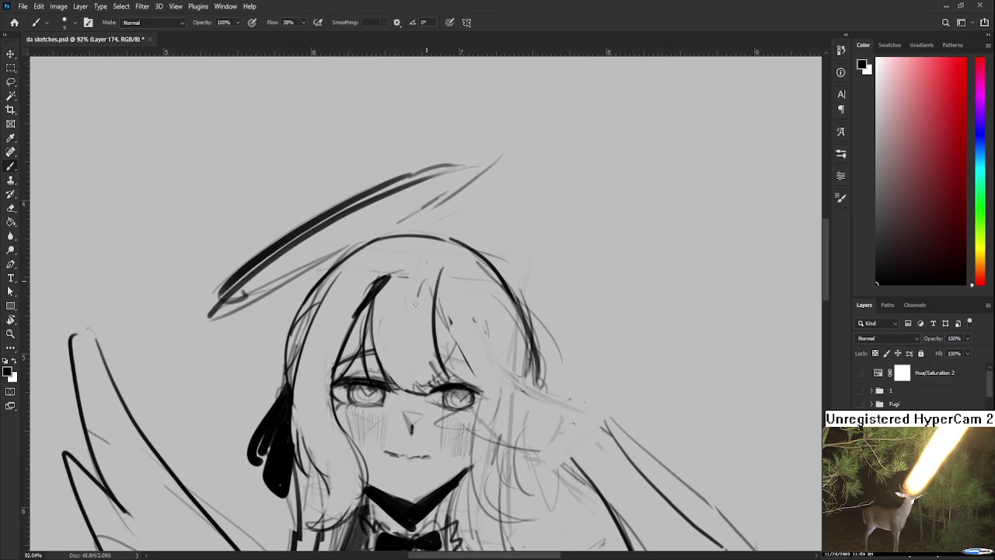
{"action": "left_click_drag", "start_coordinate": [432, 274], "coordinate": [416, 379]}
Clean up lines near the fringe and draw curving strands beside the right eye and cheek
{"action": "key", "text": "e"}
{"action": "mouse_move", "coordinate": [456, 332]}
{"action": "left_mouse_down"}
{"action": "mouse_move", "coordinate": [443, 329]}
{"action": "mouse_move", "coordinate": [447, 353]}
{"action": "mouse_move", "coordinate": [440, 297]}
{"action": "left_mouse_up"}
{"action": "key", "text": "b"}
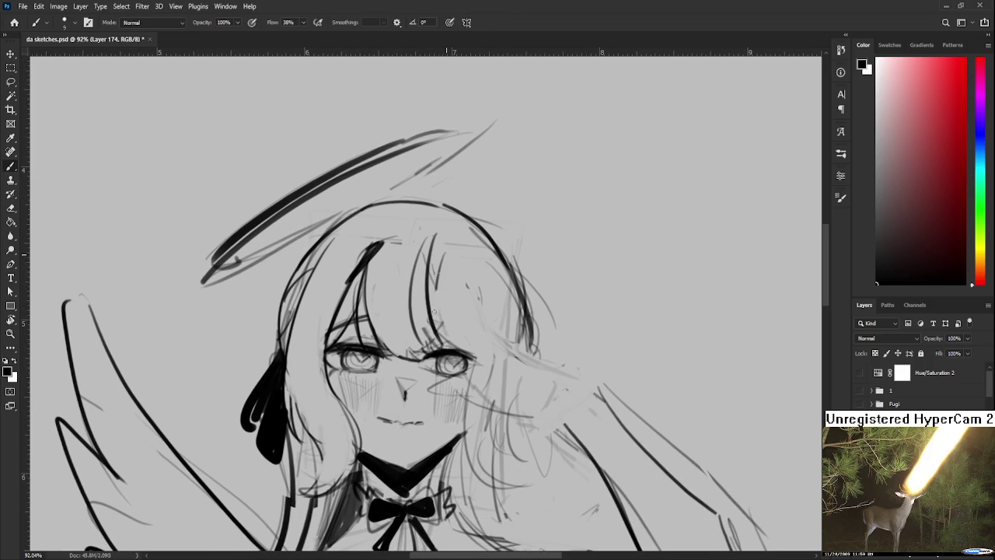
{"action": "mouse_move", "coordinate": [445, 239]}
{"action": "left_mouse_down"}
{"action": "mouse_move", "coordinate": [490, 363]}
{"action": "mouse_move", "coordinate": [498, 301]}
{"action": "mouse_move", "coordinate": [480, 355]}
{"action": "left_mouse_up"}
{"action": "key", "text": "ctrl+z"}
{"action": "key", "text": "ctrl+z"}
{"action": "mouse_move", "coordinate": [493, 272]}
{"action": "left_mouse_down"}
{"action": "mouse_move", "coordinate": [490, 324]}
{"action": "mouse_move", "coordinate": [461, 354]}
{"action": "mouse_move", "coordinate": [501, 300]}
{"action": "left_mouse_up"}
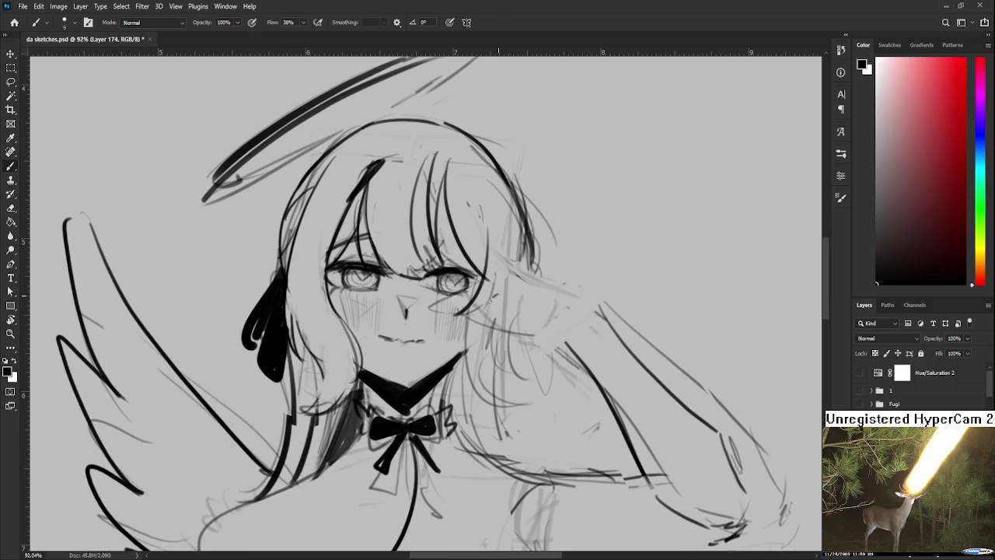
{"action": "mouse_move", "coordinate": [465, 348]}
{"action": "left_mouse_down"}
{"action": "mouse_move", "coordinate": [515, 425]}
{"action": "mouse_move", "coordinate": [494, 421]}
{"action": "left_mouse_up"}
{"action": "key", "text": "ctrl+z"}
{"action": "left_click_drag", "start_coordinate": [517, 373], "coordinate": [510, 420]}
Redraw the right hair outline with darker strokes down the right side
{"action": "key", "text": "ctrl+z"}
{"action": "left_click_drag", "start_coordinate": [534, 252], "coordinate": [505, 429]}
{"action": "key", "text": "ctrl+z"}
{"action": "mouse_move", "coordinate": [538, 293]}
{"action": "left_mouse_down"}
{"action": "mouse_move", "coordinate": [543, 271]}
{"action": "mouse_move", "coordinate": [550, 318]}
{"action": "mouse_move", "coordinate": [540, 393]}
{"action": "mouse_move", "coordinate": [509, 409]}
{"action": "left_mouse_up"}
{"action": "left_click_drag", "start_coordinate": [513, 327], "coordinate": [501, 358]}
{"action": "mouse_move", "coordinate": [497, 277]}
{"action": "left_mouse_down"}
{"action": "mouse_move", "coordinate": [496, 297]}
{"action": "mouse_move", "coordinate": [542, 404]}
{"action": "left_mouse_up"}
{"action": "key", "text": "ctrl+z"}
{"action": "left_click_drag", "start_coordinate": [517, 323], "coordinate": [545, 385]}
{"action": "mouse_move", "coordinate": [544, 389]}
{"action": "left_mouse_down"}
{"action": "mouse_move", "coordinate": [544, 342]}
{"action": "mouse_move", "coordinate": [547, 360]}
{"action": "left_mouse_up"}
{"action": "mouse_move", "coordinate": [561, 404]}
{"action": "left_mouse_down"}
{"action": "mouse_move", "coordinate": [556, 329]}
{"action": "mouse_move", "coordinate": [513, 388]}
{"action": "left_mouse_up"}
Paint a solid black ribbon on the right of the hair with a 15 px brush
{"action": "key", "text": "bracketright"}
{"action": "key", "text": "ctrl+z"}
{"action": "mouse_move", "coordinate": [518, 308]}
{"action": "left_mouse_down"}
{"action": "mouse_move", "coordinate": [519, 427]}
{"action": "mouse_move", "coordinate": [494, 420]}
{"action": "mouse_move", "coordinate": [513, 385]}
{"action": "mouse_move", "coordinate": [504, 420]}
{"action": "mouse_move", "coordinate": [513, 422]}
{"action": "left_mouse_up"}
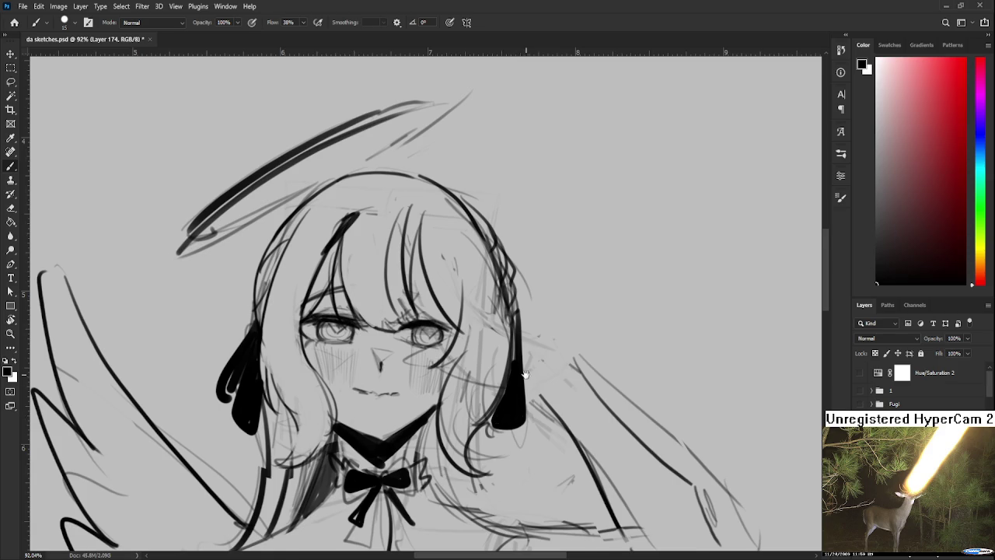
{"action": "left_click_drag", "start_coordinate": [527, 361], "coordinate": [517, 386]}
{"action": "left_click_drag", "start_coordinate": [510, 317], "coordinate": [533, 398]}
{"action": "left_click_drag", "start_coordinate": [514, 350], "coordinate": [525, 404]}
{"action": "left_click_drag", "start_coordinate": [512, 332], "coordinate": [522, 395]}
Try erasing a light strip down the right ribbon, then undo it and shrink the eraser
{"action": "scroll", "coordinate": [516, 354], "scroll_direction": "down", "scroll_amount": 2}
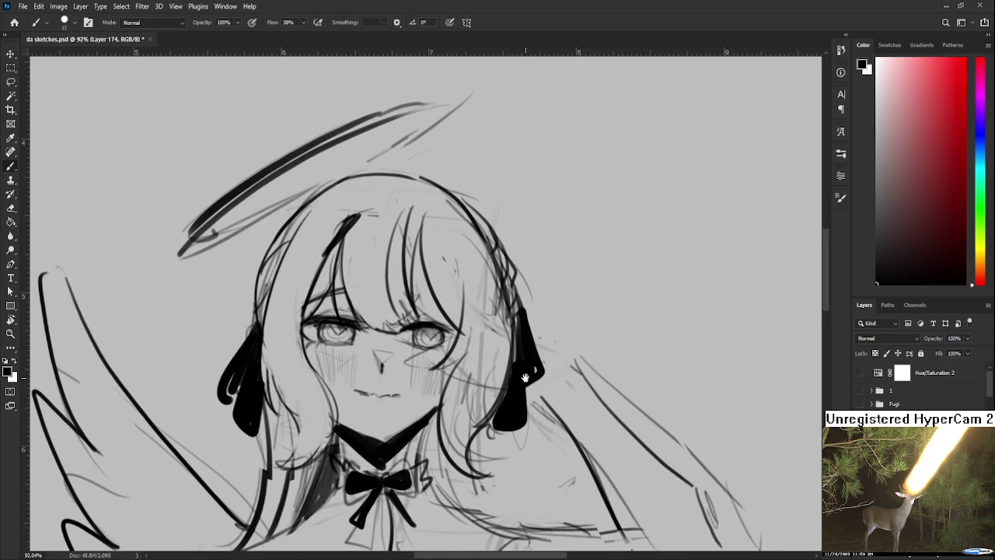
{"action": "scroll", "coordinate": [526, 356], "scroll_direction": "down", "scroll_amount": 2}
{"action": "key", "text": "e"}
{"action": "left_click_drag", "start_coordinate": [531, 350], "coordinate": [532, 288]}
{"action": "mouse_move", "coordinate": [531, 367]}
{"action": "left_mouse_down"}
{"action": "mouse_move", "coordinate": [531, 300]}
{"action": "mouse_move", "coordinate": [530, 349]}
{"action": "mouse_move", "coordinate": [503, 357]}
{"action": "mouse_move", "coordinate": [509, 367]}
{"action": "mouse_move", "coordinate": [533, 342]}
{"action": "mouse_move", "coordinate": [532, 365]}
{"action": "mouse_move", "coordinate": [537, 344]}
{"action": "mouse_move", "coordinate": [518, 288]}
{"action": "mouse_move", "coordinate": [474, 322]}
{"action": "left_mouse_up"}
{"action": "key", "text": "ctrl+z"}
{"action": "key", "text": "bracketleft"}
{"action": "key", "text": "bracketleft"}
{"action": "key", "text": "bracketleft"}
{"action": "key", "text": "b"}
{"action": "key", "text": "e"}
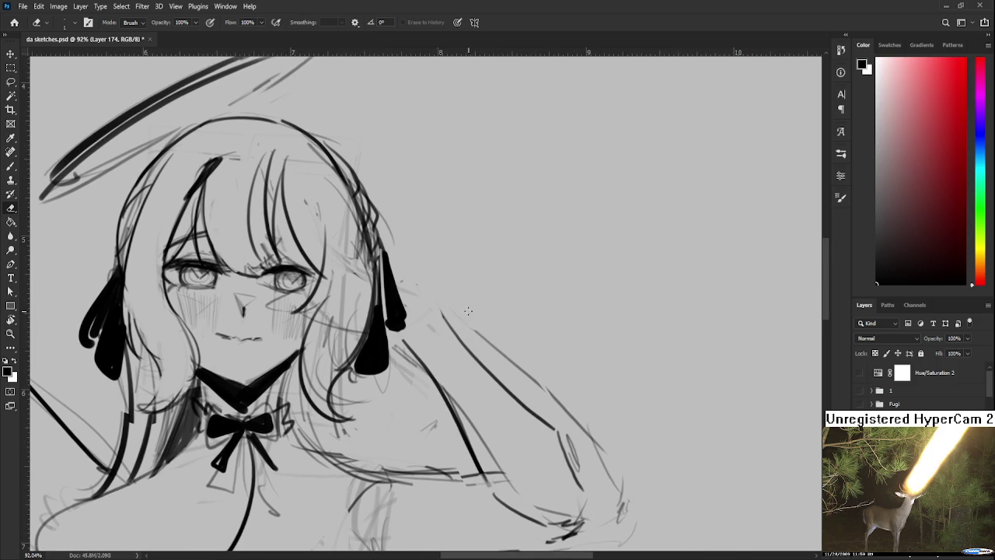
Erase part of the diagonal arm line and redraw a horizontal stroke along the arm
{"action": "mouse_move", "coordinate": [483, 338]}
{"action": "left_mouse_down"}
{"action": "mouse_move", "coordinate": [529, 373]}
{"action": "mouse_move", "coordinate": [615, 489]}
{"action": "mouse_move", "coordinate": [590, 366]}
{"action": "left_mouse_up"}
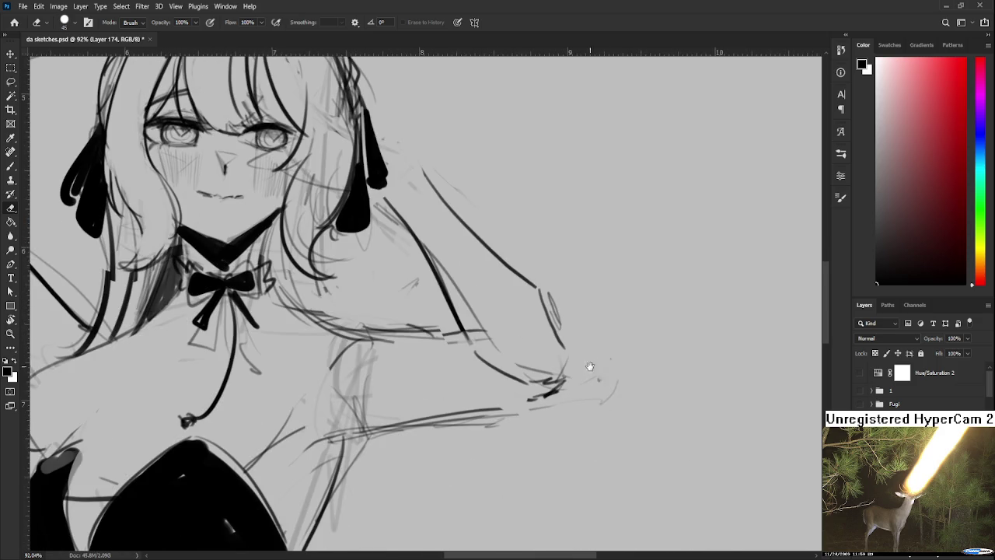
{"action": "left_click_drag", "start_coordinate": [563, 399], "coordinate": [591, 471]}
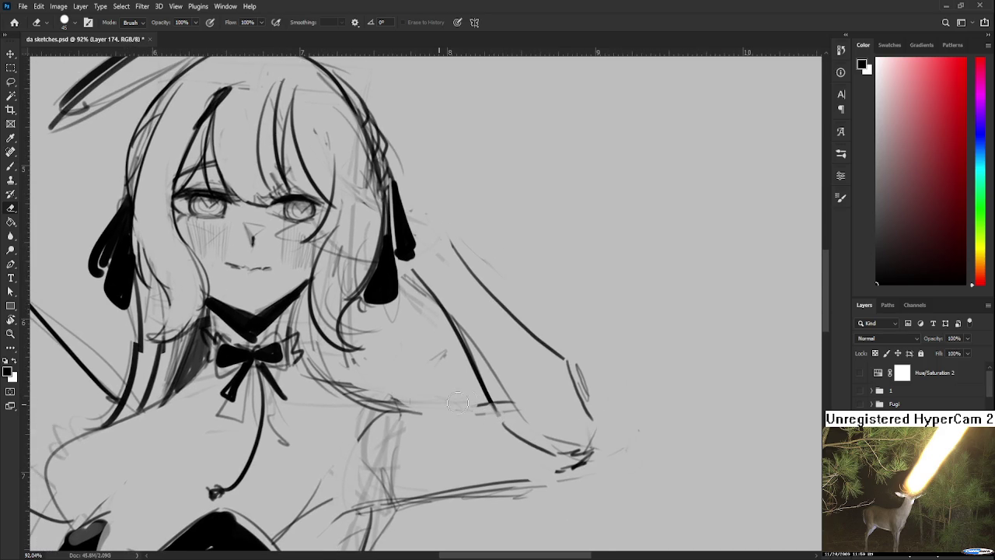
{"action": "key", "text": "b"}
{"action": "left_click_drag", "start_coordinate": [367, 407], "coordinate": [488, 417]}
{"action": "mouse_move", "coordinate": [440, 216]}
{"action": "left_mouse_down"}
{"action": "mouse_move", "coordinate": [435, 322]}
{"action": "mouse_move", "coordinate": [495, 302]}
{"action": "mouse_move", "coordinate": [540, 340]}
{"action": "left_mouse_up"}
Erase the sketch lines along the right cheek and hair
{"action": "key", "text": "e"}
{"action": "mouse_move", "coordinate": [434, 325]}
{"action": "left_mouse_down"}
{"action": "mouse_move", "coordinate": [436, 365]}
{"action": "mouse_move", "coordinate": [450, 264]}
{"action": "mouse_move", "coordinate": [459, 354]}
{"action": "left_mouse_up"}
{"action": "mouse_move", "coordinate": [435, 233]}
{"action": "left_mouse_down"}
{"action": "mouse_move", "coordinate": [412, 249]}
{"action": "mouse_move", "coordinate": [439, 285]}
{"action": "mouse_move", "coordinate": [393, 342]}
{"action": "mouse_move", "coordinate": [439, 308]}
{"action": "mouse_move", "coordinate": [454, 325]}
{"action": "mouse_move", "coordinate": [471, 324]}
{"action": "left_mouse_up"}
{"action": "key", "text": "b"}
{"action": "key", "text": "ctrl+z"}
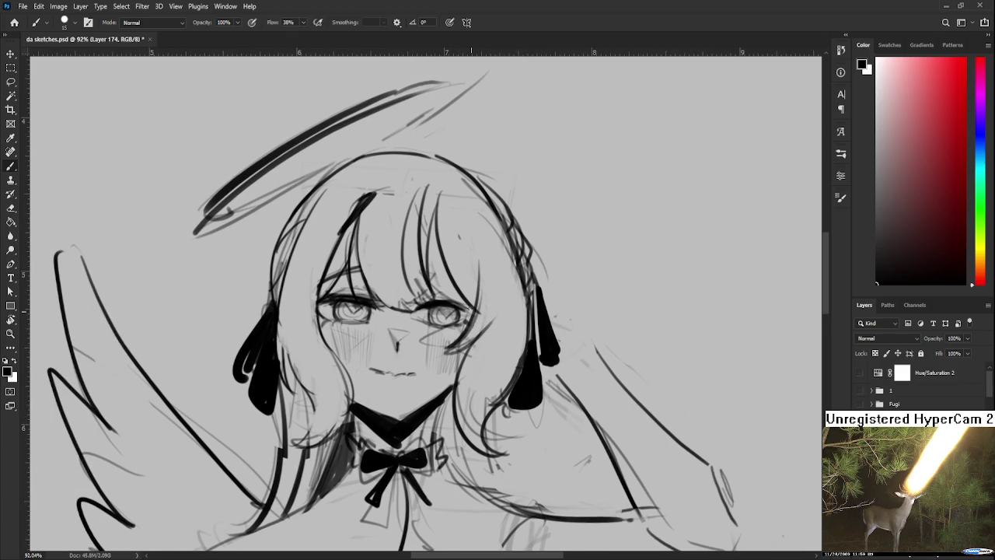
Draw an eyebrow above the right eye with a smaller brush
{"action": "left_click_drag", "start_coordinate": [431, 283], "coordinate": [495, 303]}
{"action": "key", "text": "bracketleft"}
{"action": "key", "text": "ctrl+z"}
{"action": "key", "text": "ctrl+z"}
{"action": "left_click_drag", "start_coordinate": [473, 375], "coordinate": [480, 321]}
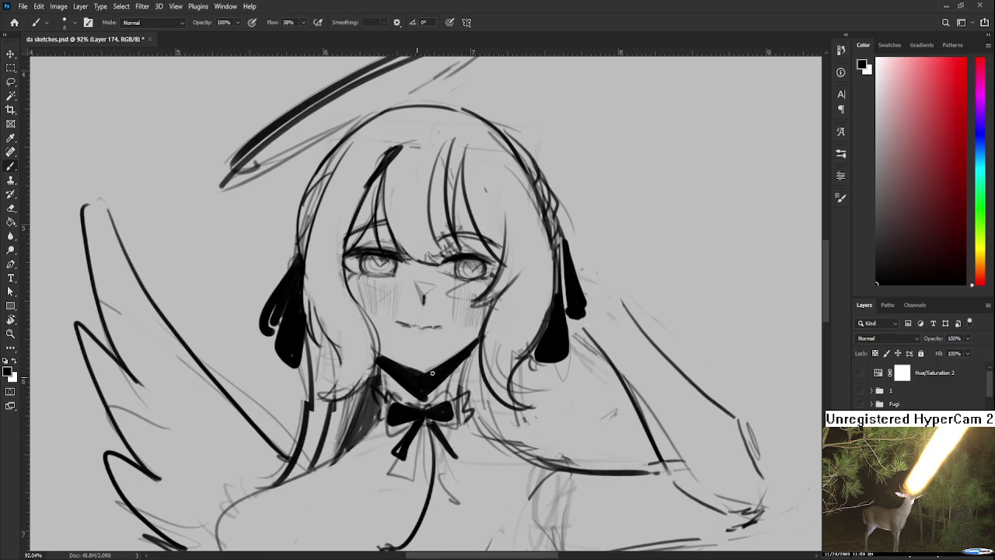
{"action": "left_click_drag", "start_coordinate": [440, 368], "coordinate": [466, 317]}
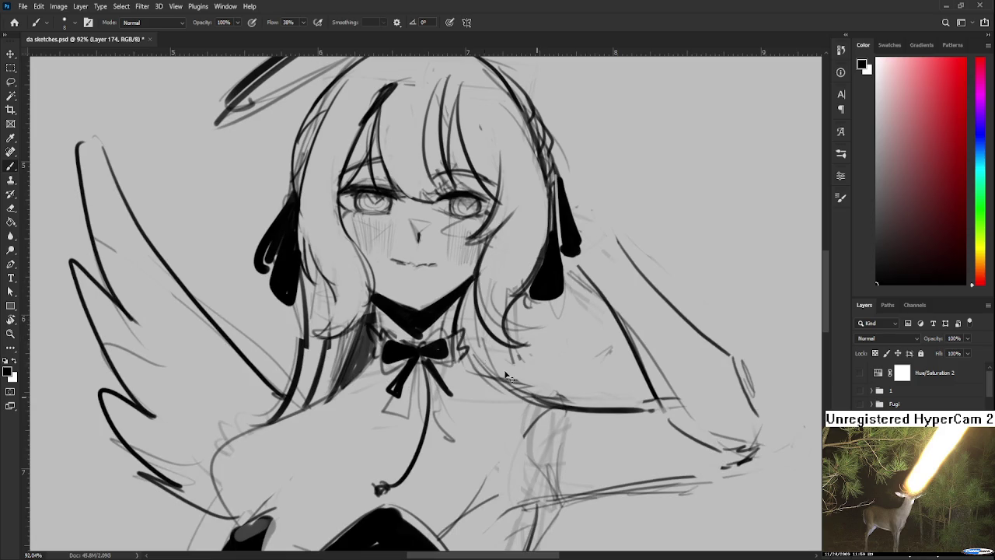
Shade the hair beside the collar dark and add thin strokes along the ribbon, zoomed out to 47.2%
{"action": "left_click_drag", "start_coordinate": [561, 404], "coordinate": [526, 437]}
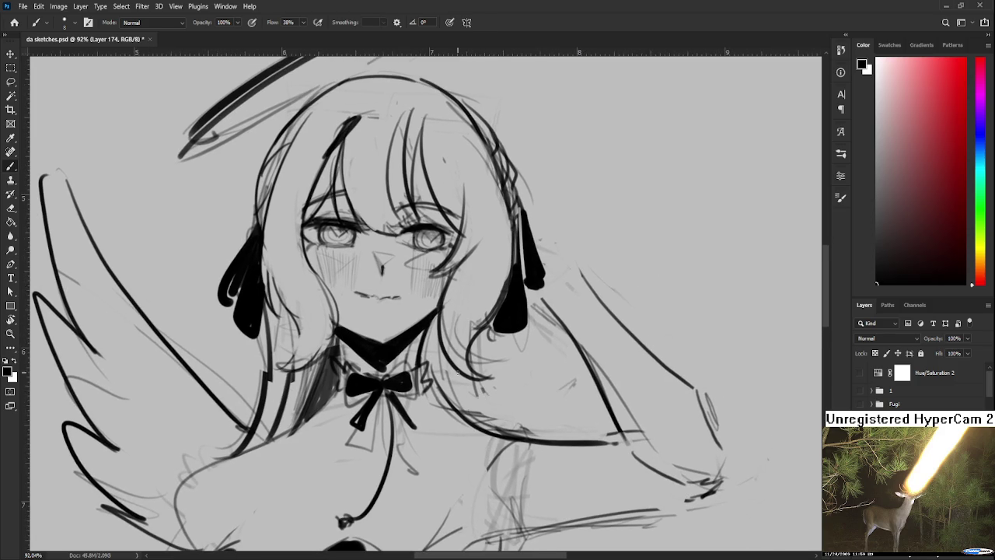
{"action": "key", "text": "bracketright"}
{"action": "key", "text": "bracketright"}
{"action": "key", "text": "bracketright"}
{"action": "left_click_drag", "start_coordinate": [434, 311], "coordinate": [470, 420]}
{"action": "left_click_drag", "start_coordinate": [466, 384], "coordinate": [482, 420]}
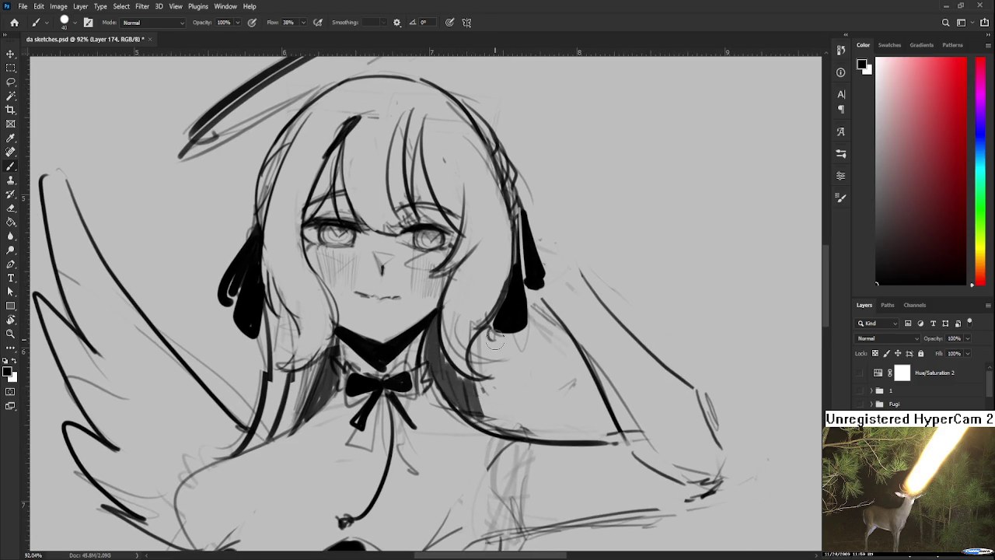
{"action": "left_click_drag", "start_coordinate": [501, 334], "coordinate": [516, 428]}
{"action": "key", "text": "bracketleft"}
{"action": "key", "text": "bracketleft"}
{"action": "key", "text": "bracketleft"}
{"action": "left_click_drag", "start_coordinate": [514, 234], "coordinate": [552, 449]}
{"action": "scroll", "coordinate": [533, 287], "scroll_direction": "down", "scroll_amount": 3}
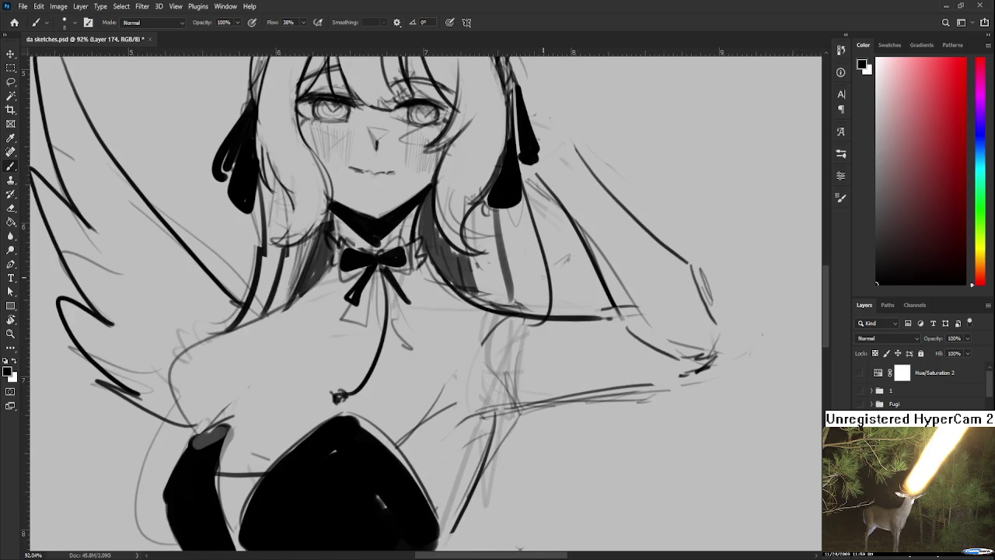
{"action": "scroll", "coordinate": [542, 276], "scroll_direction": "down", "scroll_amount": 3}
{"action": "scroll", "coordinate": [544, 304], "scroll_direction": "down", "scroll_amount": 2}
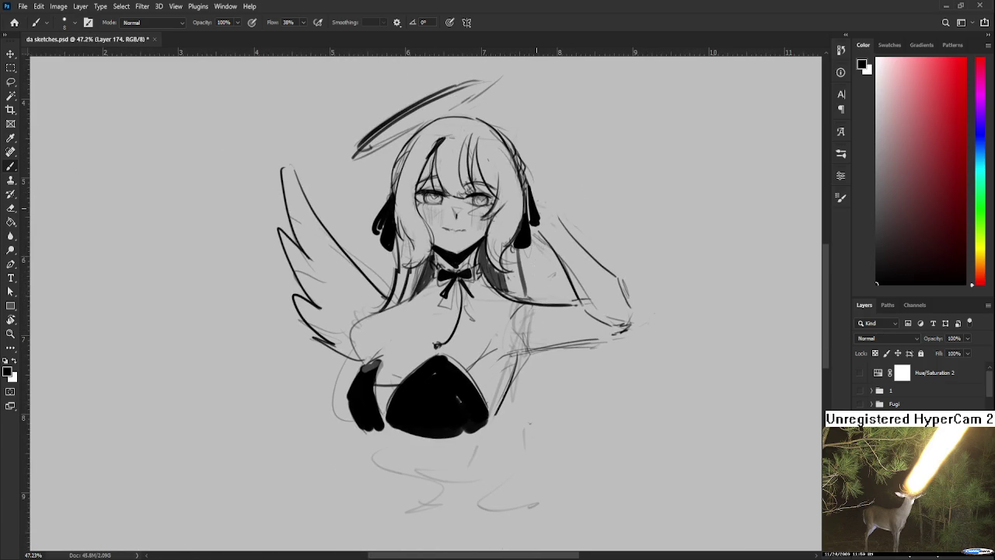
Draw long hair strands falling down the right side of the torso
{"action": "left_click_drag", "start_coordinate": [549, 345], "coordinate": [499, 459]}
{"action": "left_click_drag", "start_coordinate": [533, 233], "coordinate": [550, 298]}
{"action": "key", "text": "ctrl+z"}
{"action": "mouse_move", "coordinate": [577, 335]}
{"action": "left_mouse_down"}
{"action": "mouse_move", "coordinate": [541, 426]}
{"action": "mouse_move", "coordinate": [564, 431]}
{"action": "left_mouse_up"}
{"action": "key", "text": "e"}
{"action": "key", "text": "b"}
Add shorter hair strands down the left side
{"action": "left_click_drag", "start_coordinate": [410, 271], "coordinate": [365, 435]}
{"action": "key", "text": "ctrl+z"}
{"action": "key", "text": "ctrl+z"}
{"action": "key", "text": "ctrl+z"}
{"action": "mouse_move", "coordinate": [400, 282]}
{"action": "left_mouse_down"}
{"action": "mouse_move", "coordinate": [339, 381]}
{"action": "mouse_move", "coordinate": [350, 424]}
{"action": "left_mouse_up"}
{"action": "left_click_drag", "start_coordinate": [361, 366], "coordinate": [348, 420]}
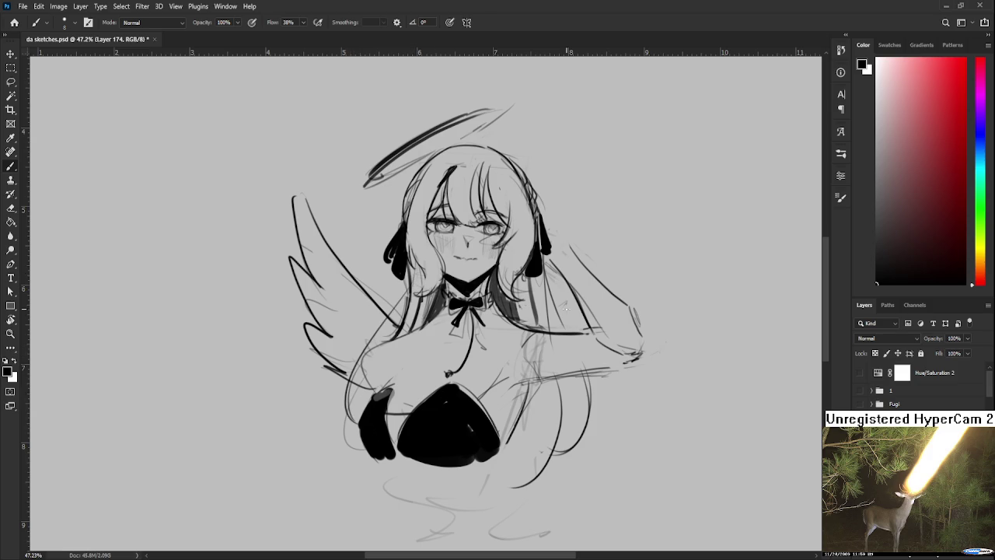
{"action": "left_click_drag", "start_coordinate": [566, 308], "coordinate": [534, 335]}
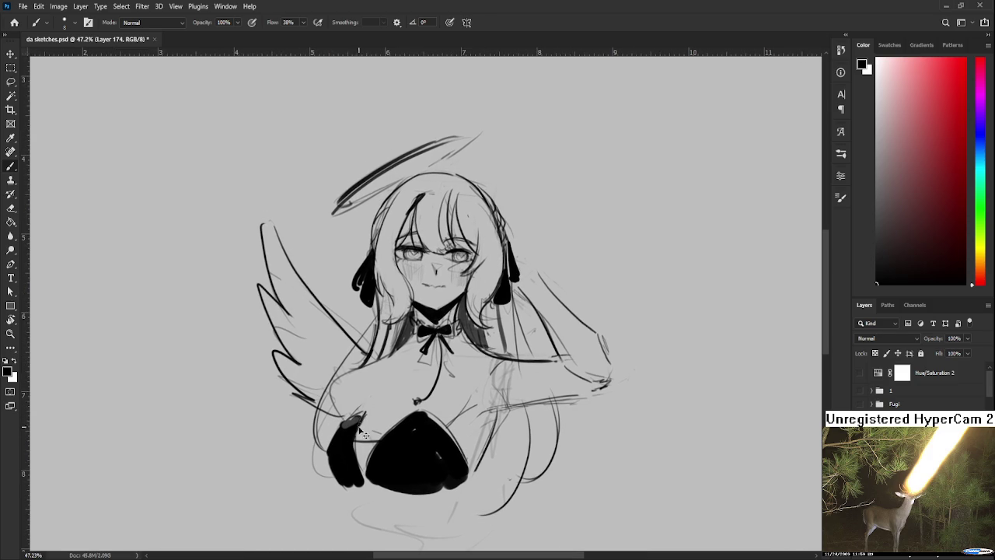
Erase the thin string line below the neck bow
{"action": "key", "text": "e"}
{"action": "scroll", "coordinate": [412, 389], "scroll_direction": "up", "scroll_amount": 1}
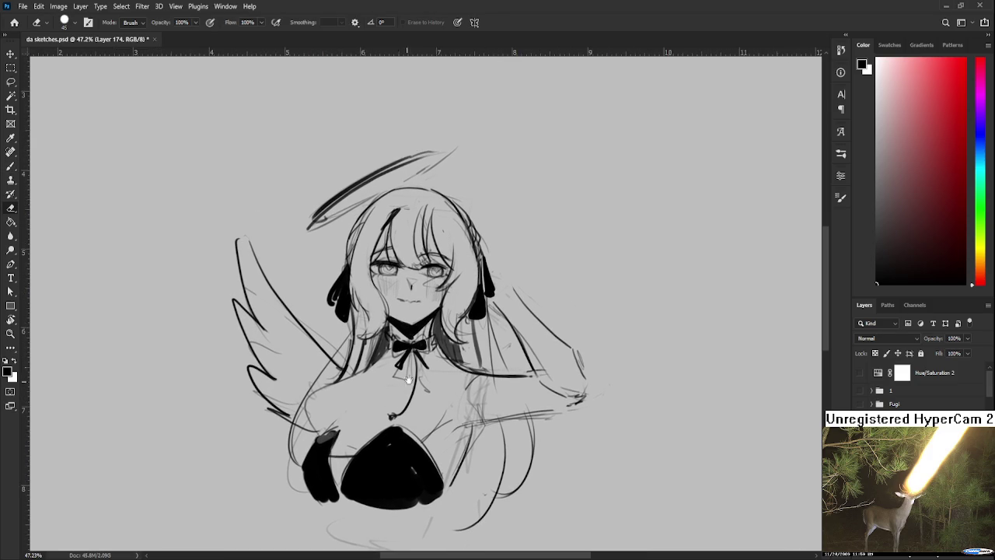
{"action": "scroll", "coordinate": [420, 381], "scroll_direction": "right", "scroll_amount": 1}
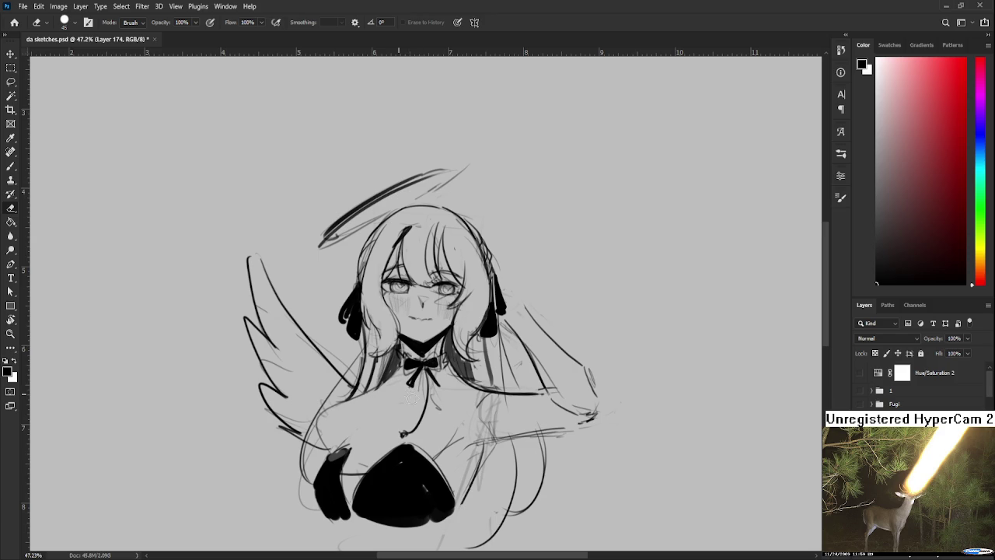
{"action": "mouse_move", "coordinate": [420, 383]}
{"action": "left_mouse_down"}
{"action": "mouse_move", "coordinate": [410, 367]}
{"action": "mouse_move", "coordinate": [427, 390]}
{"action": "mouse_move", "coordinate": [432, 376]}
{"action": "mouse_move", "coordinate": [411, 366]}
{"action": "mouse_move", "coordinate": [423, 363]}
{"action": "mouse_move", "coordinate": [411, 372]}
{"action": "mouse_move", "coordinate": [413, 386]}
{"action": "mouse_move", "coordinate": [434, 359]}
{"action": "mouse_move", "coordinate": [443, 370]}
{"action": "mouse_move", "coordinate": [432, 360]}
{"action": "mouse_move", "coordinate": [444, 359]}
{"action": "mouse_move", "coordinate": [387, 433]}
{"action": "left_mouse_up"}
{"action": "key", "text": "b"}
{"action": "key", "text": "ctrl+z"}
{"action": "key", "text": "e"}
{"action": "key", "text": "b"}
{"action": "left_click_drag", "start_coordinate": [444, 381], "coordinate": [454, 359]}
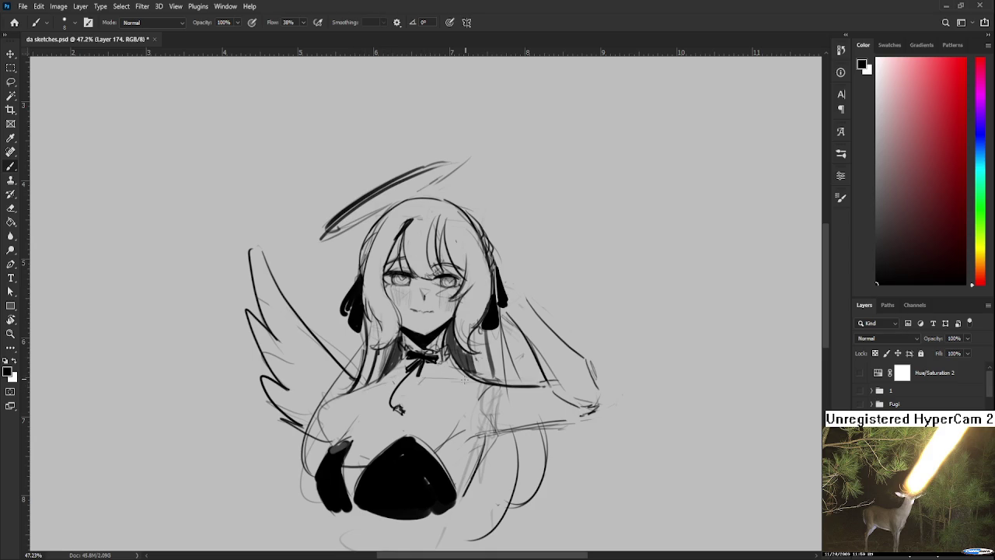
Erase part of the black neck bow and add short dark marks on the choker
{"action": "key", "text": "e"}
{"action": "left_click_drag", "start_coordinate": [411, 354], "coordinate": [435, 356]}
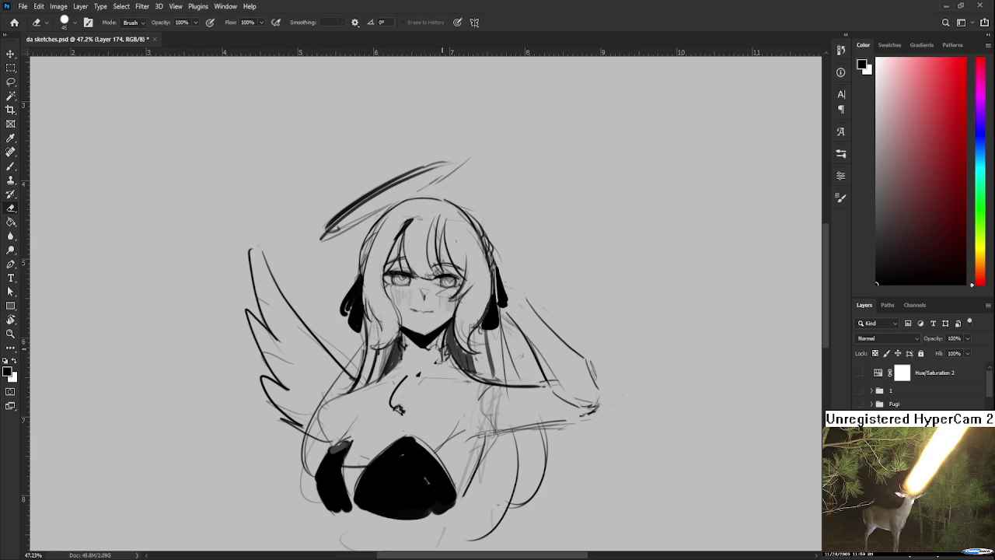
{"action": "scroll", "coordinate": [512, 227], "scroll_direction": "down", "scroll_amount": 1}
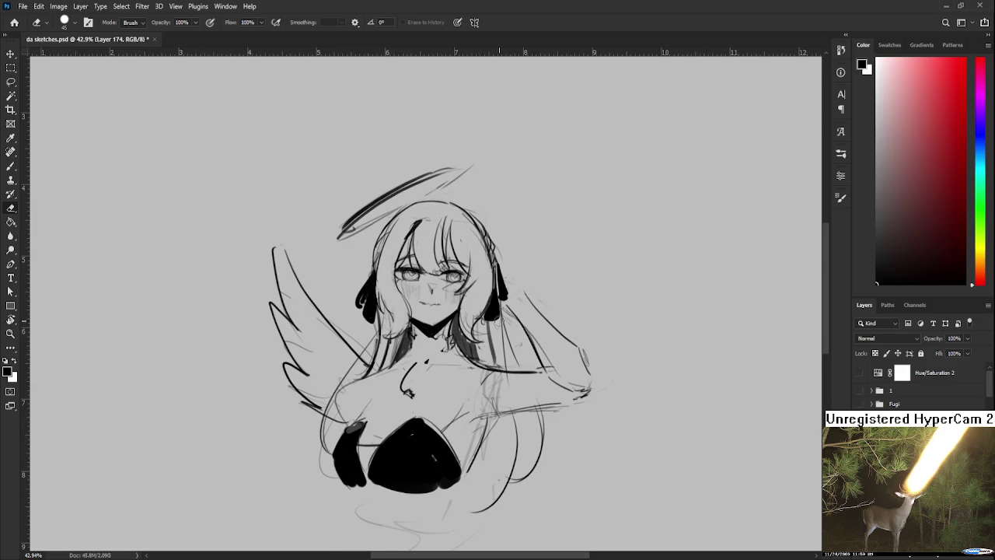
{"action": "left_click_drag", "start_coordinate": [499, 320], "coordinate": [491, 336]}
{"action": "key", "text": "b"}
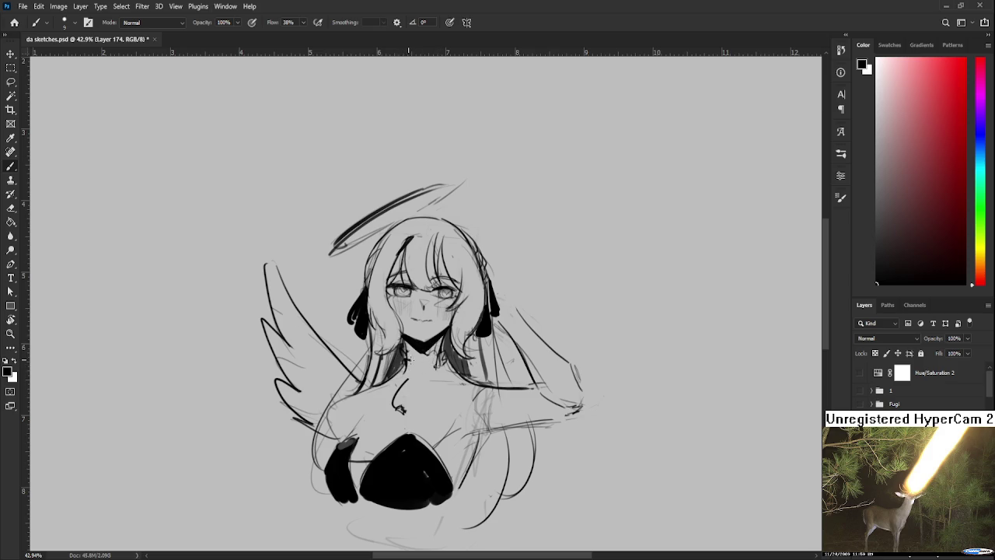
{"action": "left_click_drag", "start_coordinate": [432, 356], "coordinate": [443, 366]}
Redraw the ribbon tail under the neck bow with a small ring on it
{"action": "key", "text": "]"}
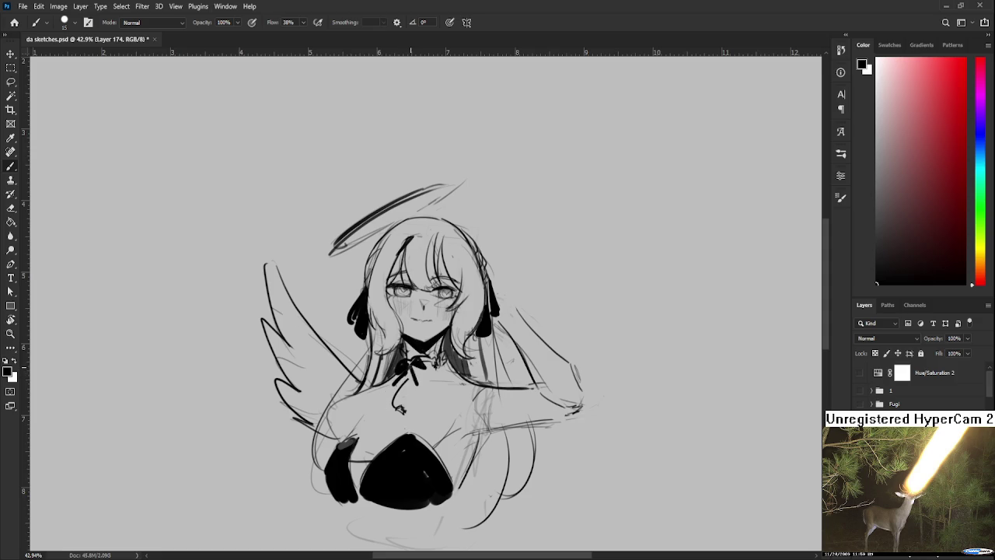
{"action": "mouse_move", "coordinate": [405, 374]}
{"action": "left_mouse_down"}
{"action": "mouse_move", "coordinate": [390, 386]}
{"action": "mouse_move", "coordinate": [414, 383]}
{"action": "left_mouse_up"}
{"action": "key", "text": "ctrl+z"}
{"action": "key", "text": "ctrl+z"}
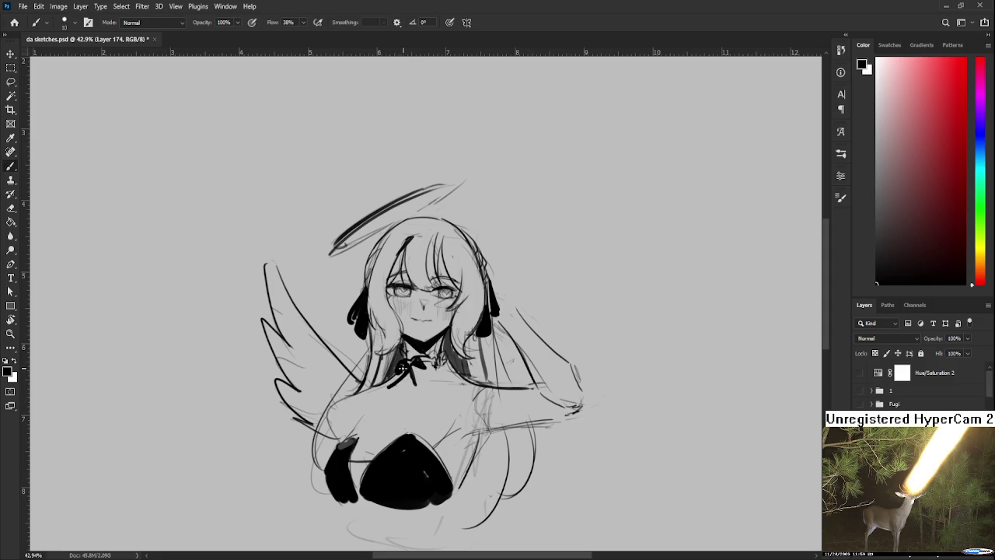
{"action": "left_click_drag", "start_coordinate": [410, 366], "coordinate": [413, 361]}
{"action": "key", "text": "ctrl+z"}
{"action": "left_click_drag", "start_coordinate": [412, 361], "coordinate": [415, 401]}
{"action": "left_click_drag", "start_coordinate": [424, 394], "coordinate": [413, 404]}
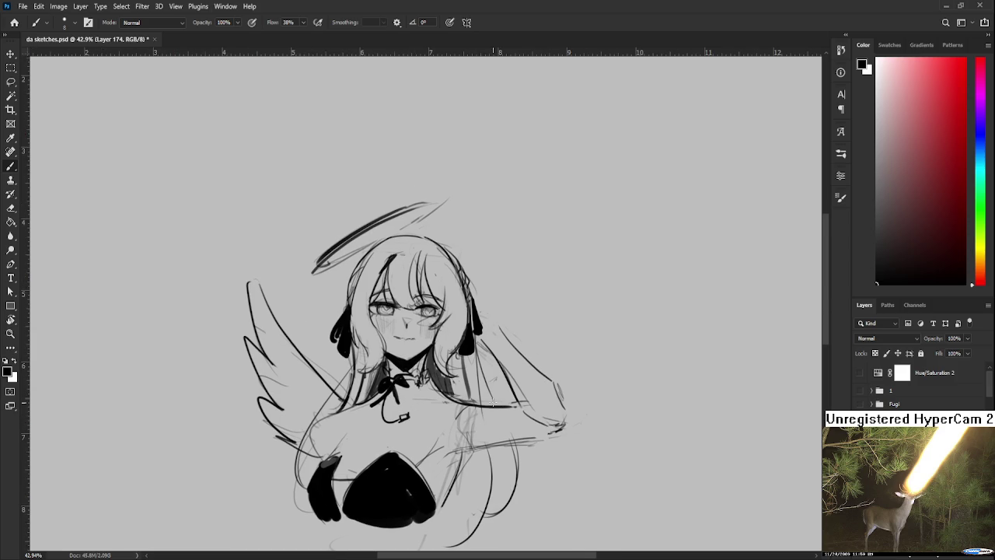
Zoom out to check the whole page, then zoom back in on the halo, face and body
{"action": "left_click_drag", "start_coordinate": [492, 402], "coordinate": [533, 376]}
{"action": "mouse_move", "coordinate": [439, 311]}
{"action": "left_mouse_down"}
{"action": "mouse_move", "coordinate": [466, 310]}
{"action": "mouse_move", "coordinate": [481, 378]}
{"action": "left_mouse_up"}
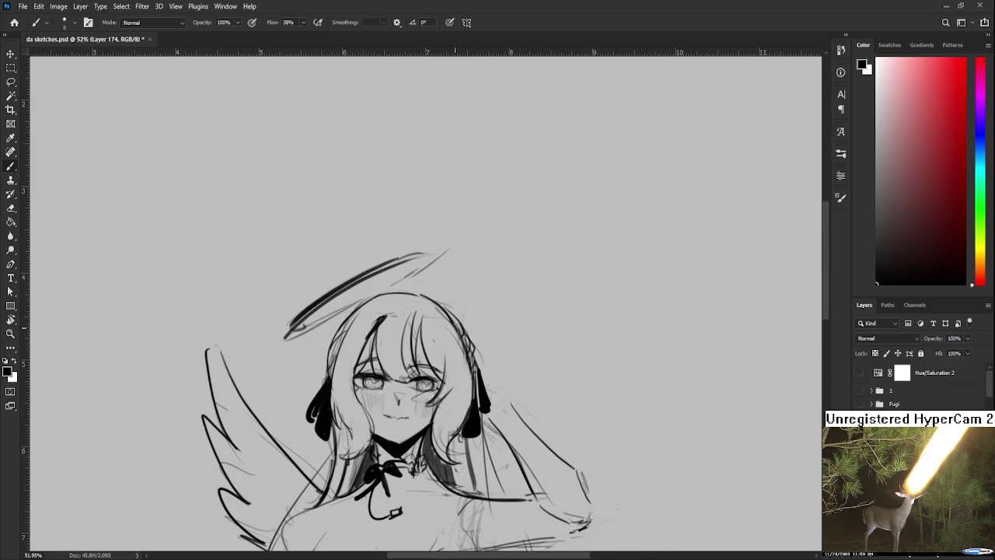
{"action": "left_click_drag", "start_coordinate": [462, 398], "coordinate": [476, 337]}
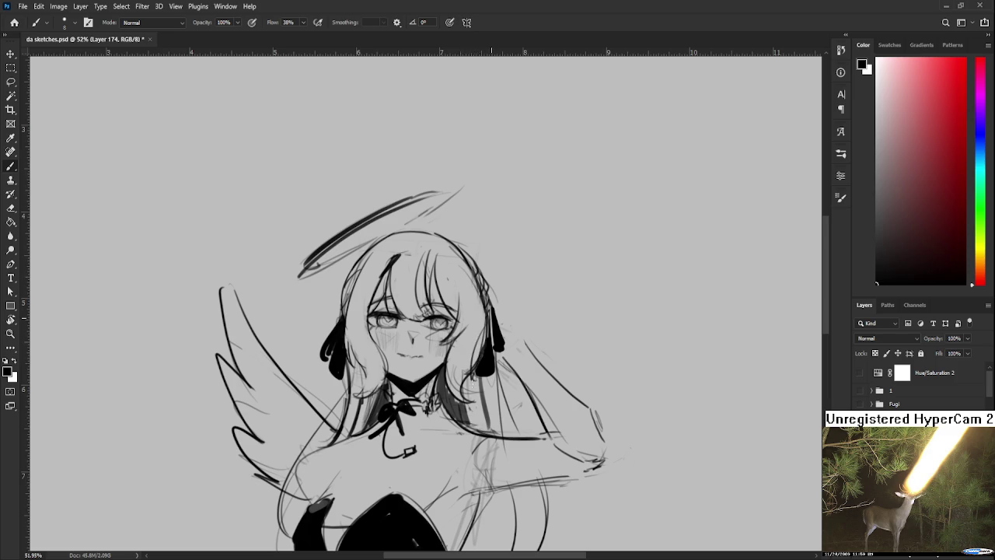
{"action": "left_click_drag", "start_coordinate": [473, 381], "coordinate": [485, 372]}
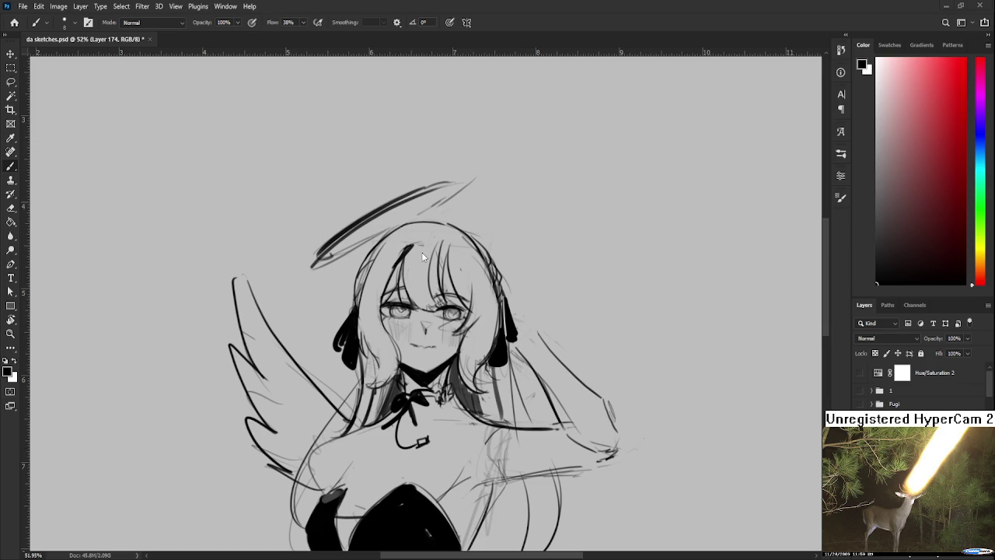
Sketch the bent arm lines to the right of the hair
{"action": "scroll", "coordinate": [549, 363], "scroll_direction": "up", "scroll_amount": 3}
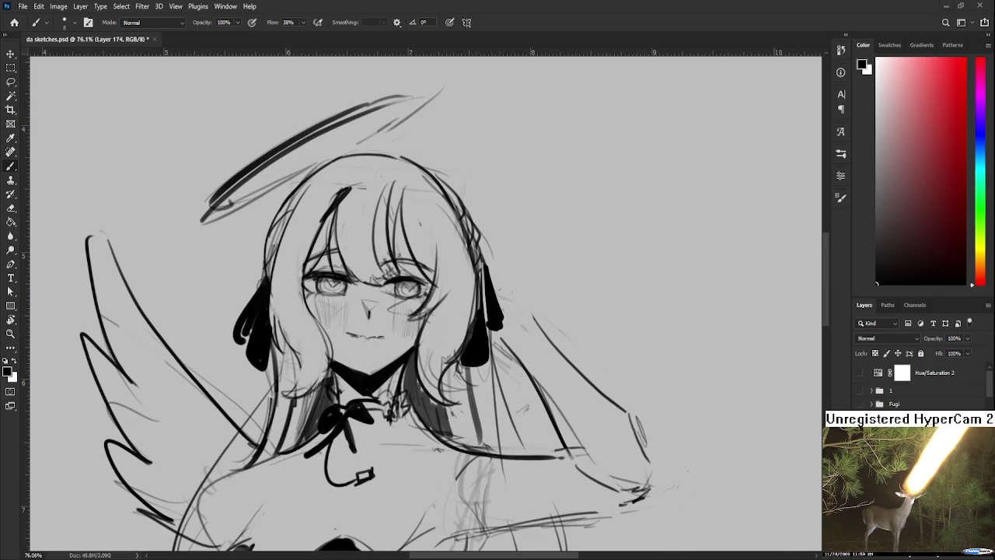
{"action": "scroll", "coordinate": [520, 385], "scroll_direction": "down", "scroll_amount": 3}
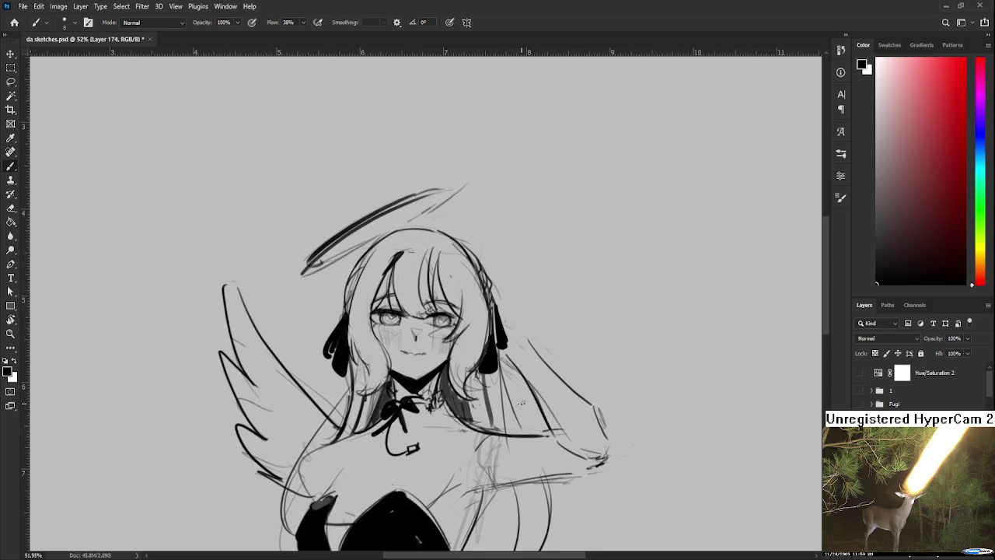
{"action": "key", "text": "e"}
{"action": "key", "text": "b"}
{"action": "key", "text": "e"}
{"action": "left_click_drag", "start_coordinate": [548, 367], "coordinate": [541, 324]}
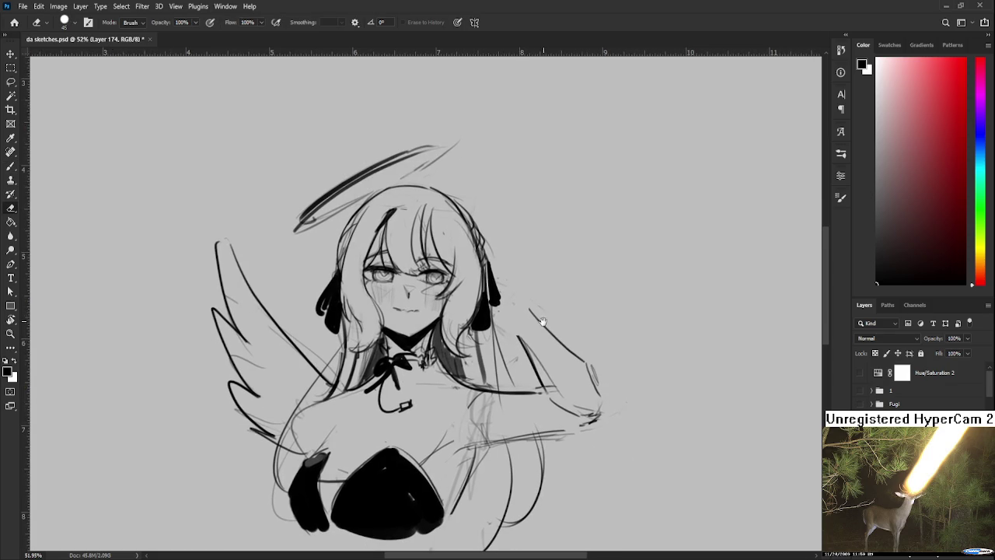
{"action": "key", "text": "b"}
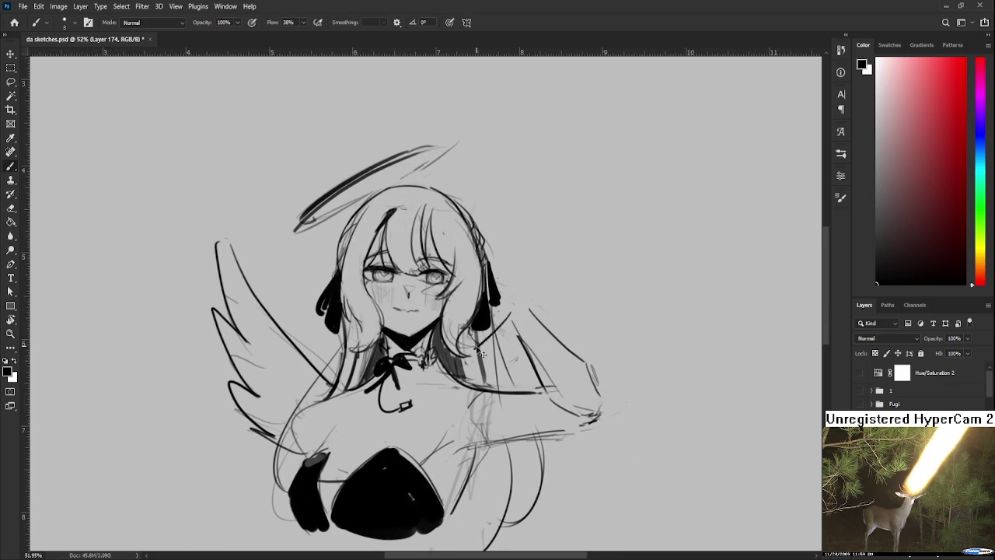
{"action": "mouse_move", "coordinate": [482, 339]}
{"action": "left_mouse_down"}
{"action": "mouse_move", "coordinate": [511, 362]}
{"action": "mouse_move", "coordinate": [541, 318]}
{"action": "left_mouse_up"}
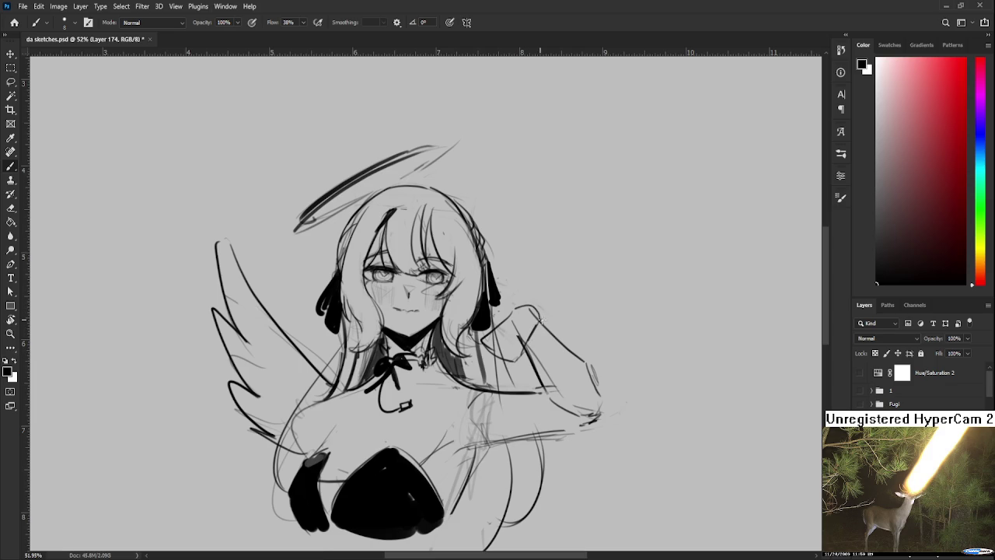
Add a faint stroke beside the hair and tilt the view to check the arm
{"action": "scroll", "coordinate": [537, 313], "scroll_direction": "down", "scroll_amount": 3}
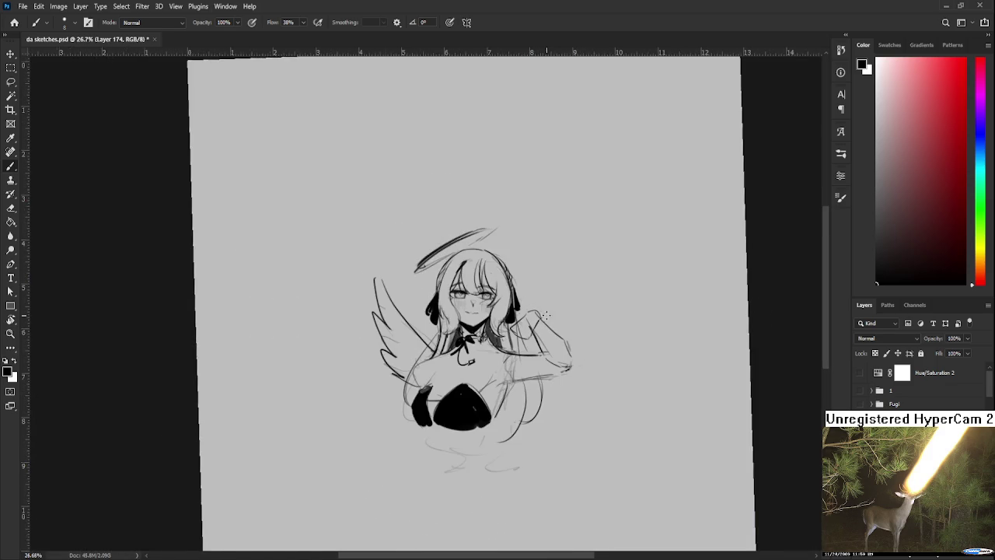
{"action": "scroll", "coordinate": [537, 312], "scroll_direction": "up", "scroll_amount": 3}
{"action": "left_click_drag", "start_coordinate": [483, 325], "coordinate": [489, 380]}
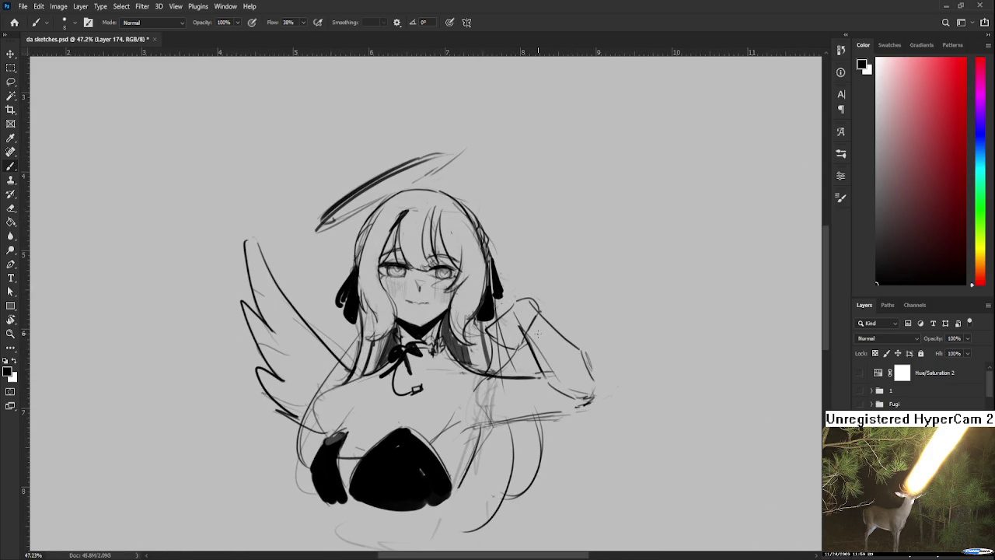
{"action": "scroll", "coordinate": [538, 333], "scroll_direction": "down", "scroll_amount": 3}
{"action": "left_click_drag", "start_coordinate": [528, 326], "coordinate": [509, 314]}
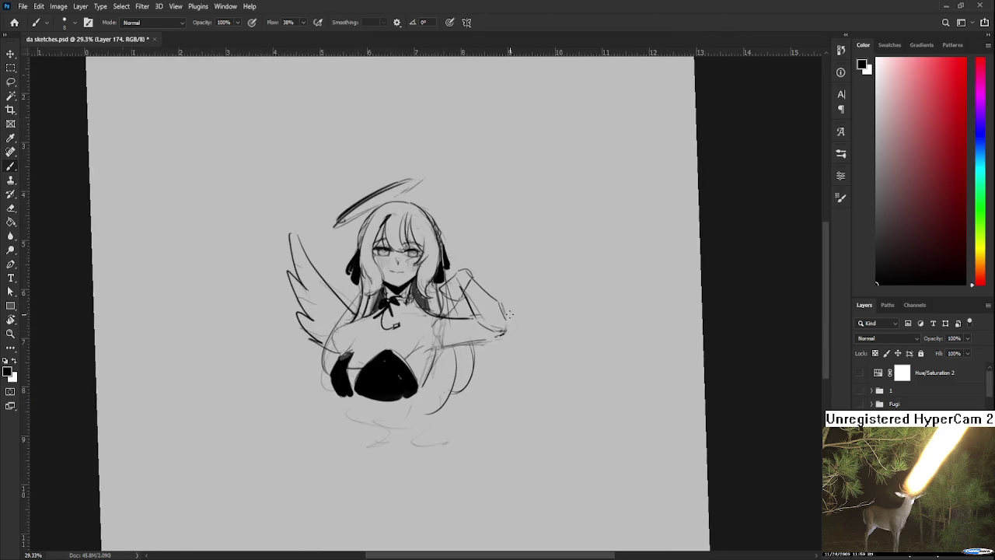
{"action": "scroll", "coordinate": [544, 396], "scroll_direction": "up", "scroll_amount": 3}
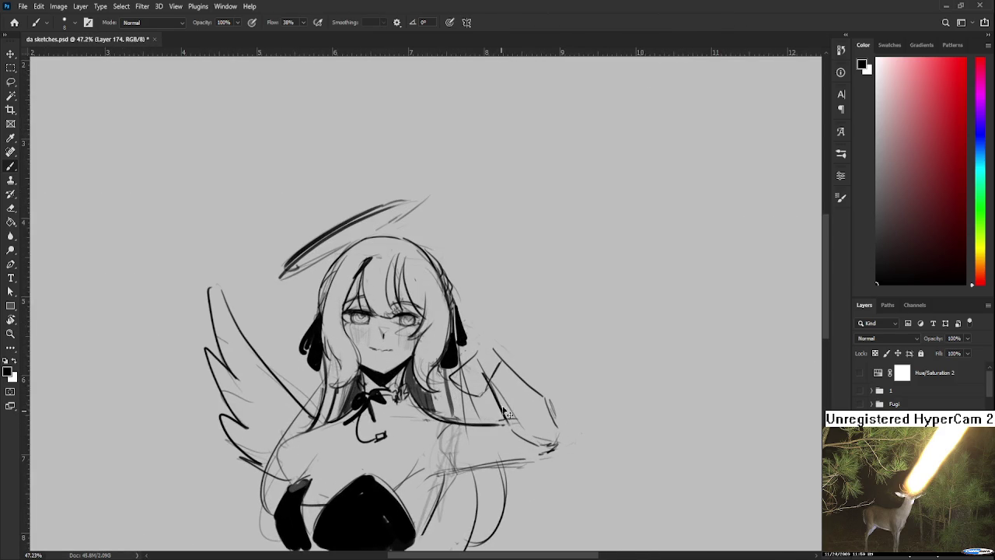
{"action": "mouse_move", "coordinate": [458, 433]}
{"action": "left_mouse_down"}
{"action": "mouse_move", "coordinate": [479, 399]}
{"action": "mouse_move", "coordinate": [505, 448]}
{"action": "left_mouse_up"}
Delete the raised right arm with a lasso selection and start sketching lines along the torso's right side
{"action": "key", "text": "l"}
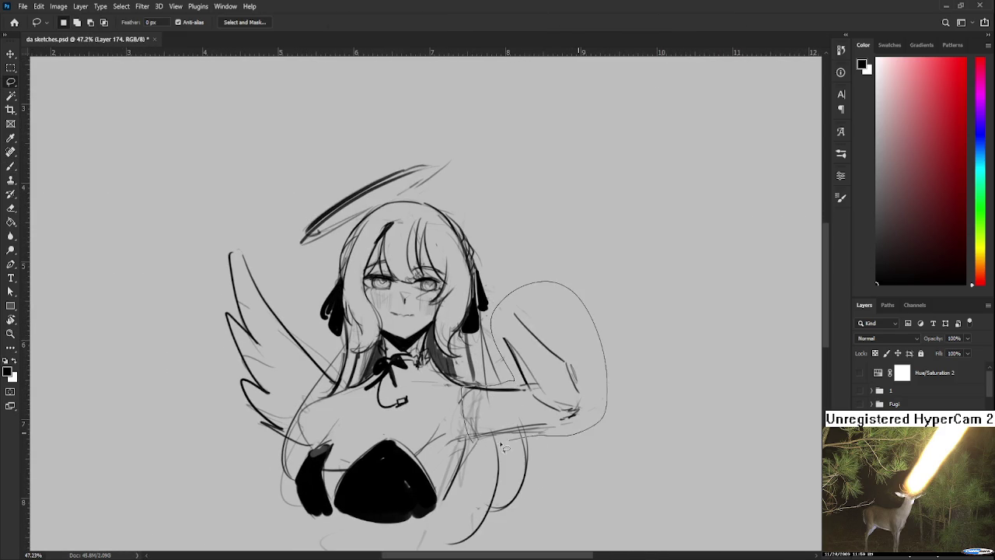
{"action": "key", "text": "Delete"}
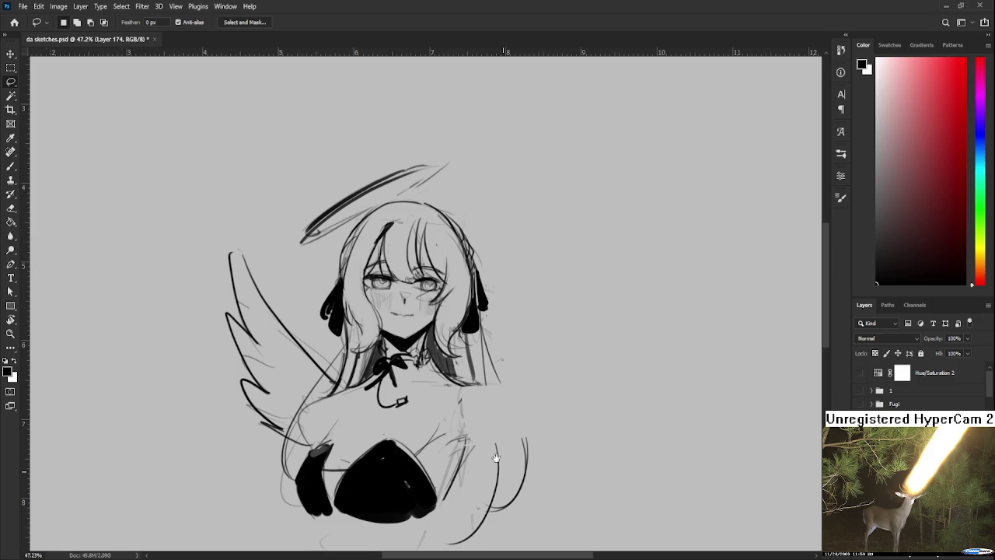
{"action": "scroll", "coordinate": [496, 458], "scroll_direction": "down", "scroll_amount": 2}
{"action": "key", "text": "b"}
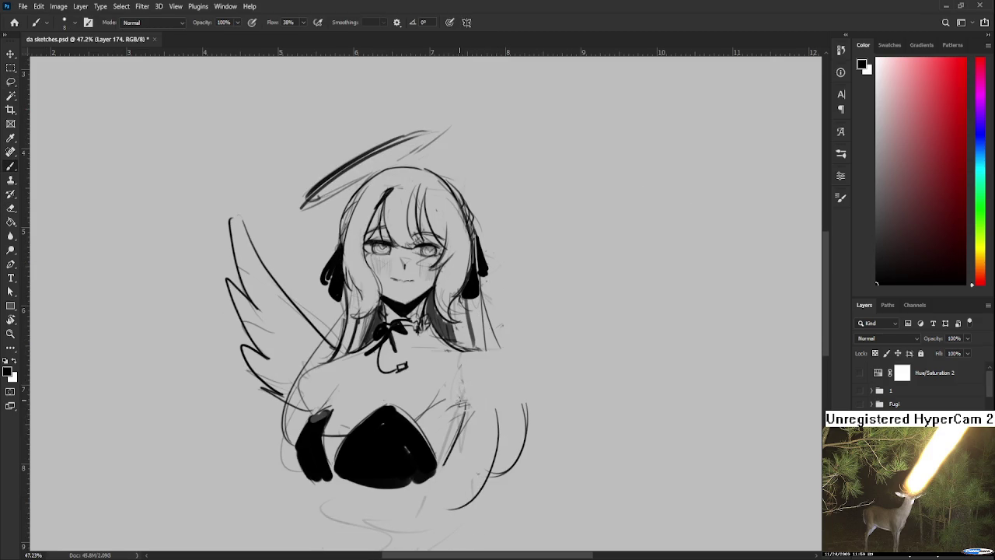
{"action": "left_click_drag", "start_coordinate": [466, 406], "coordinate": [476, 452]}
{"action": "key", "text": "ctrl+z"}
{"action": "mouse_move", "coordinate": [494, 359]}
{"action": "left_mouse_down"}
{"action": "mouse_move", "coordinate": [521, 466]}
{"action": "mouse_move", "coordinate": [510, 454]}
{"action": "left_mouse_up"}
{"action": "key", "text": "ctrl+z"}
{"action": "left_click_drag", "start_coordinate": [471, 393], "coordinate": [476, 454]}
Redraw the arm as dark strokes hanging down from the right shoulder beside the torso
{"action": "key", "text": "b"}
{"action": "left_click_drag", "start_coordinate": [463, 399], "coordinate": [476, 470]}
{"action": "key", "text": "ctrl+z"}
{"action": "left_click_drag", "start_coordinate": [465, 419], "coordinate": [472, 461]}
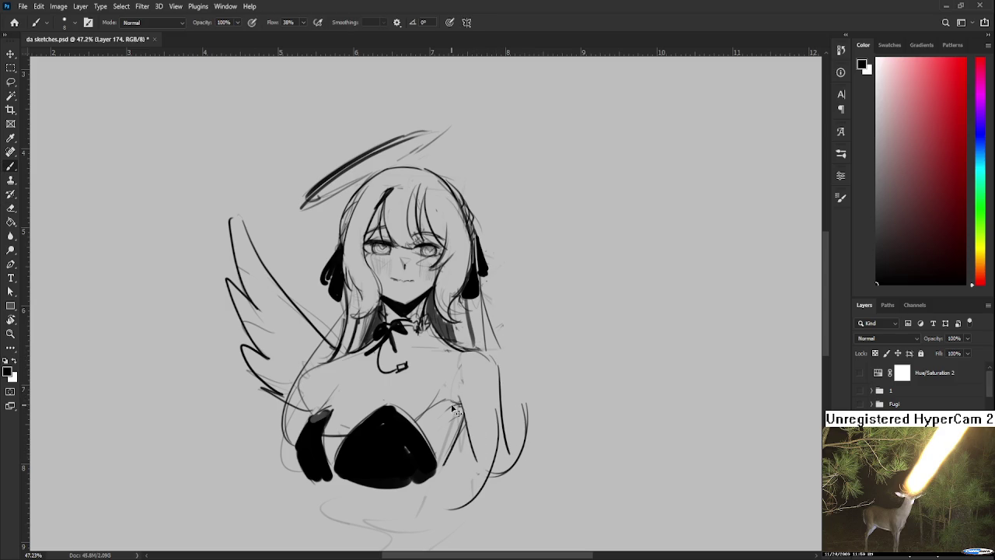
{"action": "key", "text": "e"}
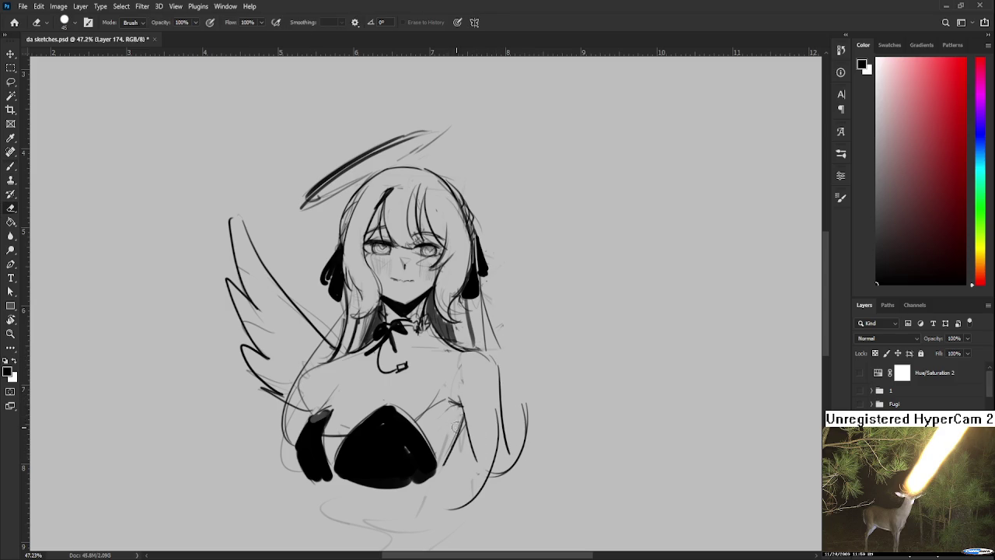
{"action": "key", "text": "b"}
{"action": "left_click_drag", "start_coordinate": [461, 420], "coordinate": [438, 478]}
{"action": "left_click_drag", "start_coordinate": [463, 411], "coordinate": [460, 435]}
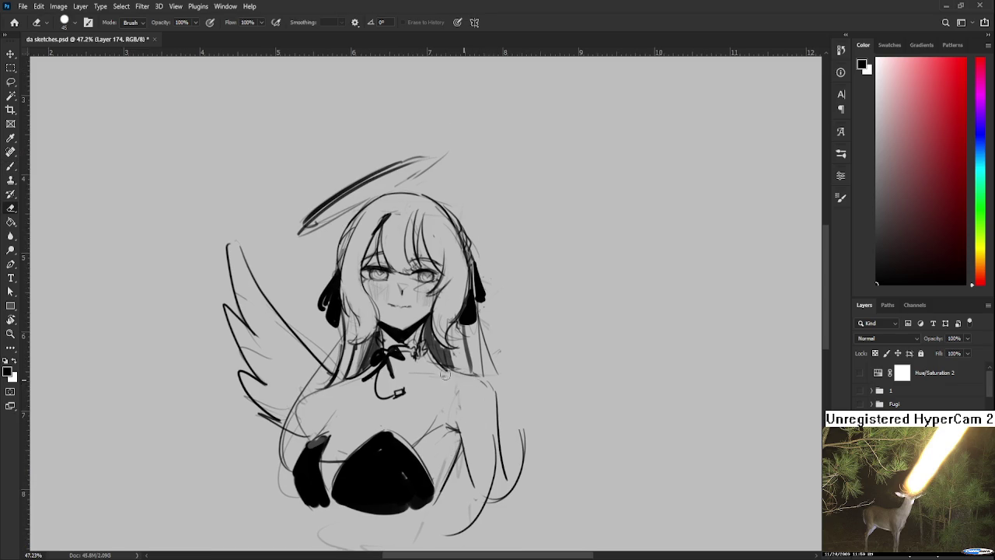
{"action": "left_click_drag", "start_coordinate": [484, 379], "coordinate": [497, 433]}
{"action": "key", "text": "ctrl+z"}
{"action": "left_click_drag", "start_coordinate": [485, 377], "coordinate": [505, 473]}
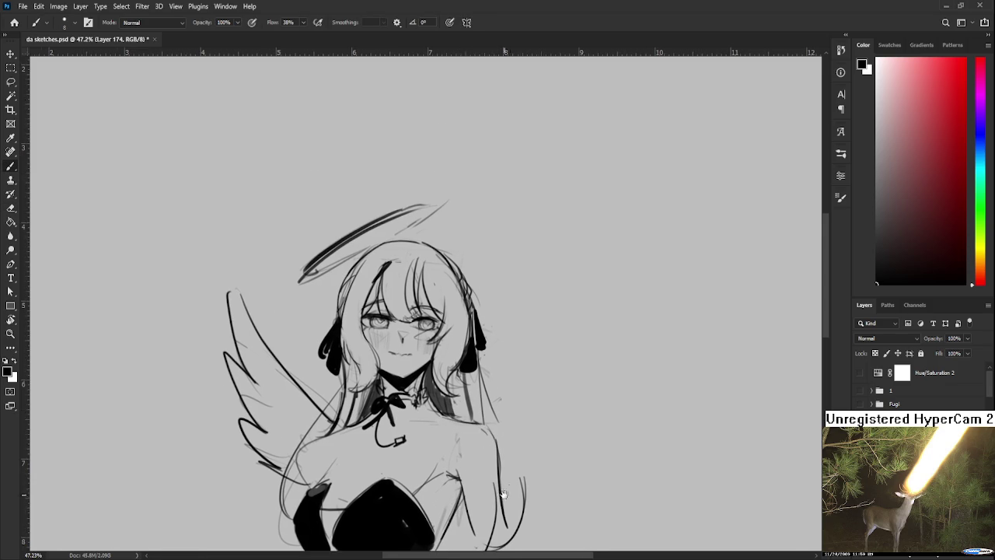
{"action": "left_click_drag", "start_coordinate": [508, 437], "coordinate": [500, 426]}
Erase the faint hair strands and old lower-right body curves beside the redrawn arm
{"action": "key", "text": "e"}
{"action": "left_click_drag", "start_coordinate": [467, 443], "coordinate": [462, 478]}
{"action": "key", "text": "b"}
{"action": "left_click_drag", "start_coordinate": [454, 424], "coordinate": [460, 476]}
{"action": "key", "text": "e"}
{"action": "left_click_drag", "start_coordinate": [513, 416], "coordinate": [499, 489]}
{"action": "left_click_drag", "start_coordinate": [482, 424], "coordinate": [455, 517]}
{"action": "key", "text": "b"}
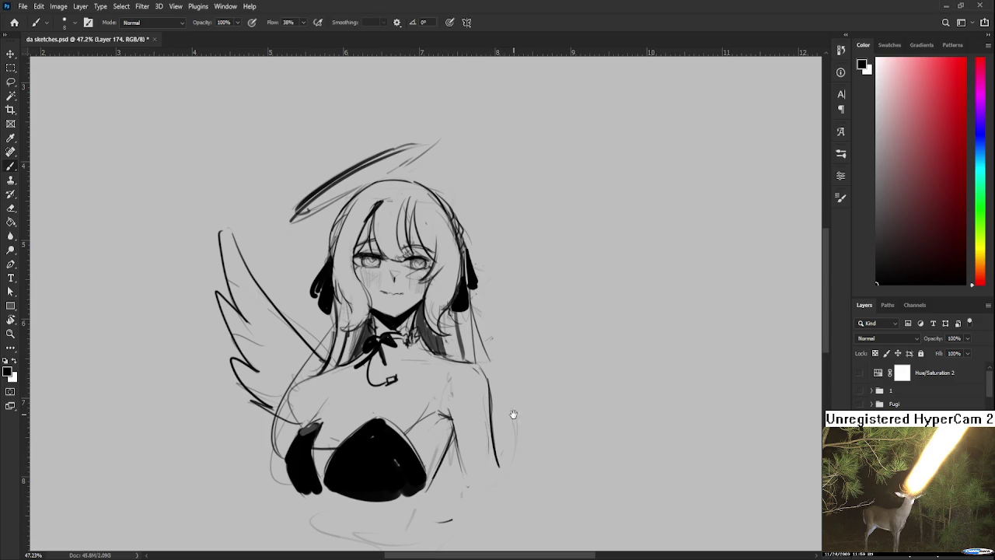
{"action": "left_click_drag", "start_coordinate": [502, 449], "coordinate": [495, 453]}
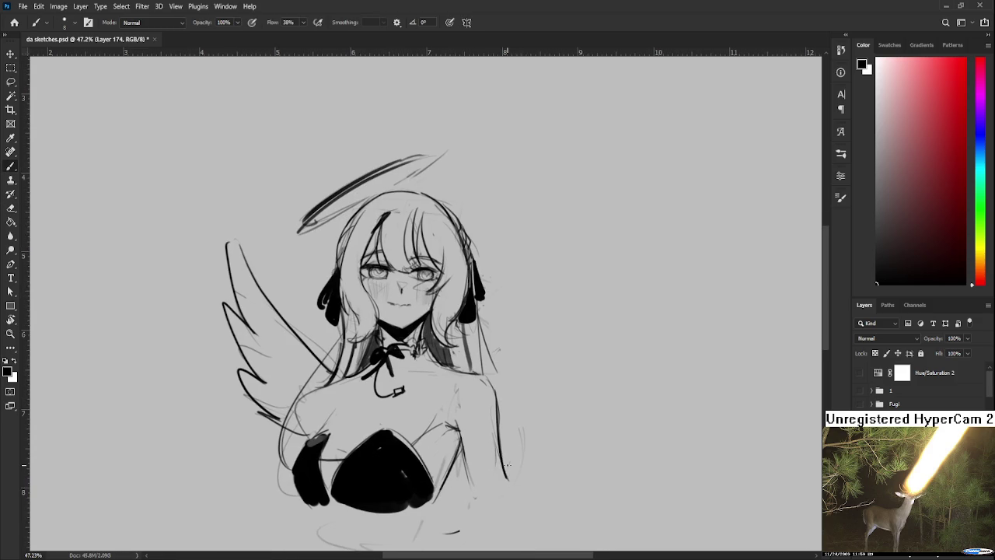
{"action": "scroll", "coordinate": [507, 476], "scroll_direction": "down", "scroll_amount": 3}
{"action": "scroll", "coordinate": [501, 450], "scroll_direction": "up", "scroll_amount": 2}
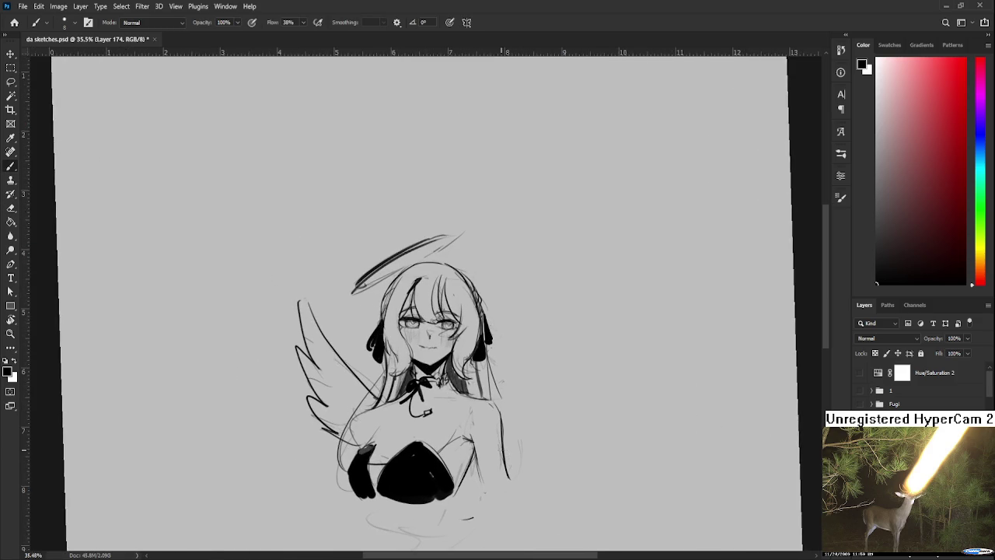
Zoom in and add faint hand strokes beside the right of the hair
{"action": "scroll", "coordinate": [501, 449], "scroll_direction": "up", "scroll_amount": 1}
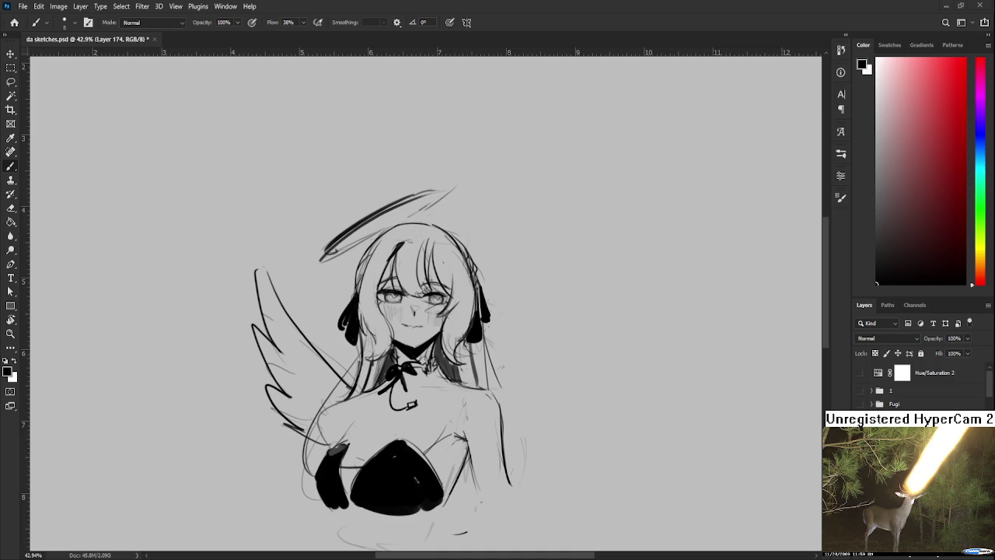
{"action": "scroll", "coordinate": [526, 436], "scroll_direction": "up", "scroll_amount": 2}
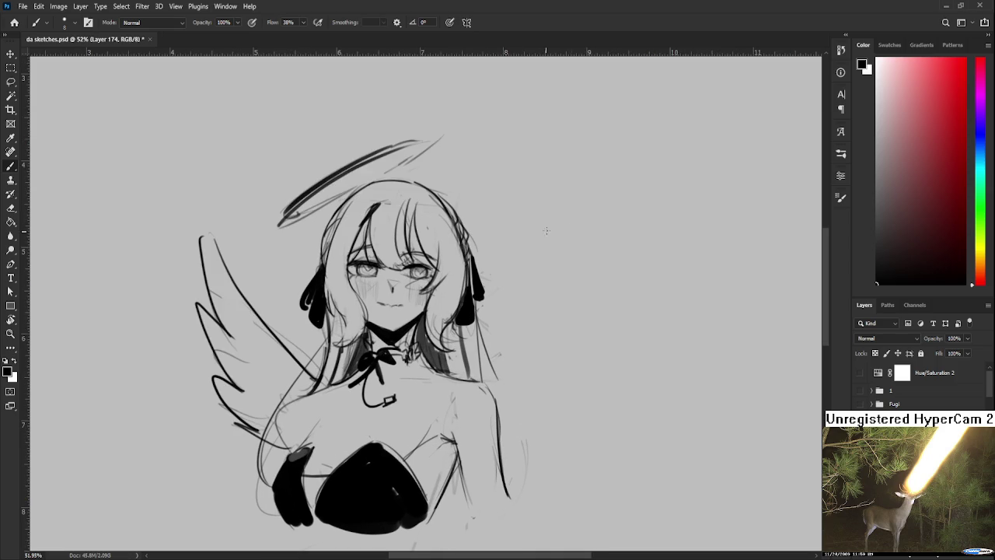
{"action": "mouse_move", "coordinate": [481, 350]}
{"action": "left_mouse_down"}
{"action": "mouse_move", "coordinate": [491, 371]}
{"action": "mouse_move", "coordinate": [524, 365]}
{"action": "mouse_move", "coordinate": [522, 323]}
{"action": "mouse_move", "coordinate": [507, 311]}
{"action": "mouse_move", "coordinate": [519, 339]}
{"action": "left_mouse_up"}
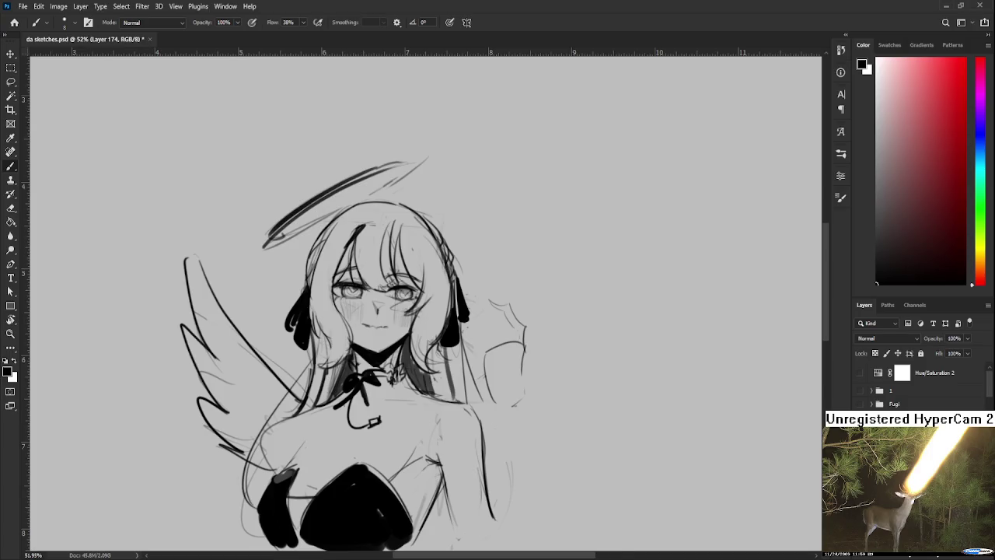
Sketch faint strokes for the raised hand's top edge and fingers
{"action": "scroll", "coordinate": [508, 437], "scroll_direction": "up", "scroll_amount": 2}
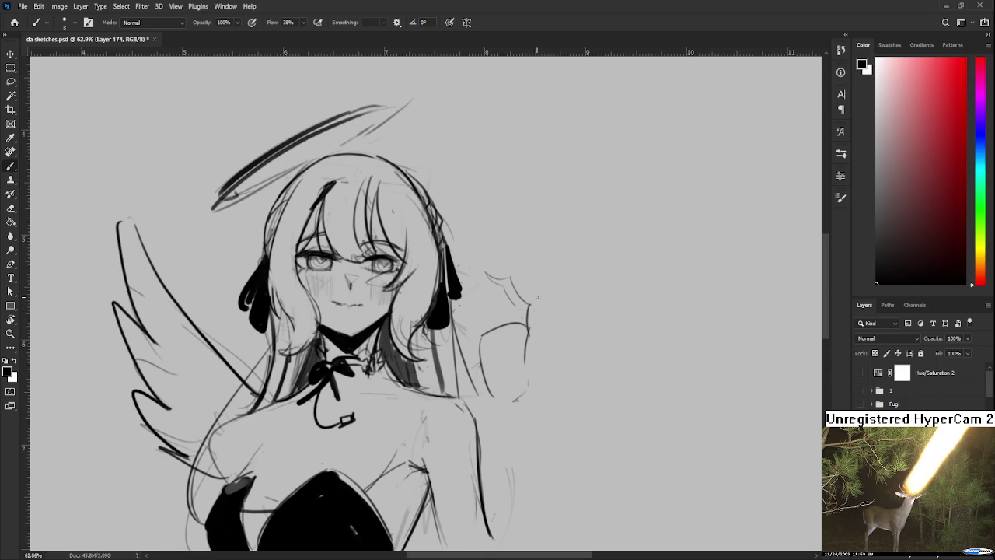
{"action": "left_click_drag", "start_coordinate": [516, 322], "coordinate": [498, 328]}
{"action": "left_click_drag", "start_coordinate": [470, 295], "coordinate": [477, 327]}
{"action": "mouse_move", "coordinate": [474, 281]}
{"action": "left_mouse_down"}
{"action": "mouse_move", "coordinate": [489, 324]}
{"action": "mouse_move", "coordinate": [512, 324]}
{"action": "mouse_move", "coordinate": [470, 325]}
{"action": "mouse_move", "coordinate": [510, 329]}
{"action": "mouse_move", "coordinate": [471, 350]}
{"action": "mouse_move", "coordinate": [502, 313]}
{"action": "mouse_move", "coordinate": [492, 342]}
{"action": "left_mouse_up"}
{"action": "key", "text": "ctrl+z"}
{"action": "key", "text": "ctrl+z"}
{"action": "key", "text": "ctrl+z"}
{"action": "mouse_move", "coordinate": [521, 337]}
{"action": "left_mouse_down"}
{"action": "mouse_move", "coordinate": [490, 365]}
{"action": "mouse_move", "coordinate": [519, 354]}
{"action": "left_mouse_up"}
{"action": "key", "text": "ctrl+z"}
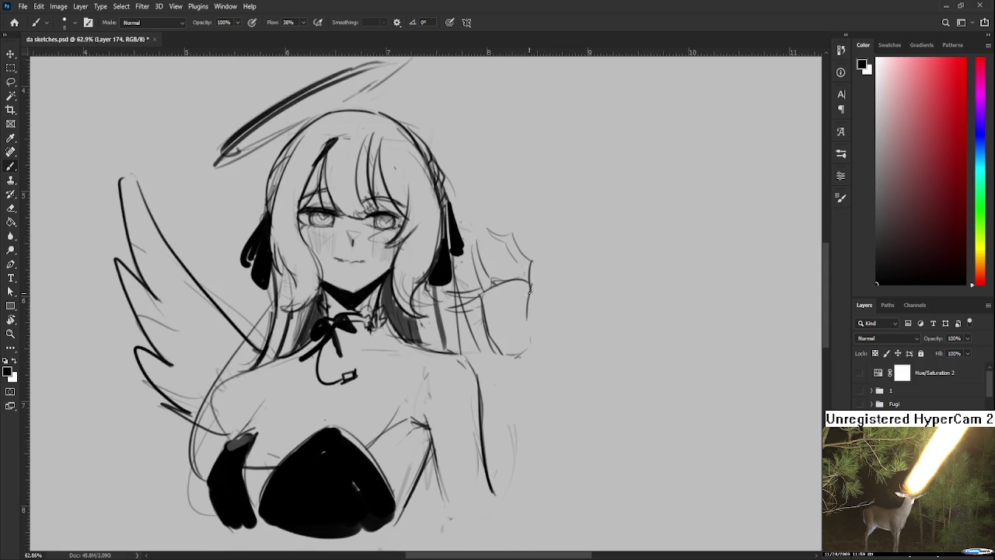
Try dark and thin lines along the arm's right edge, undoing each attempt
{"action": "scroll", "coordinate": [507, 299], "scroll_direction": "down", "scroll_amount": 3}
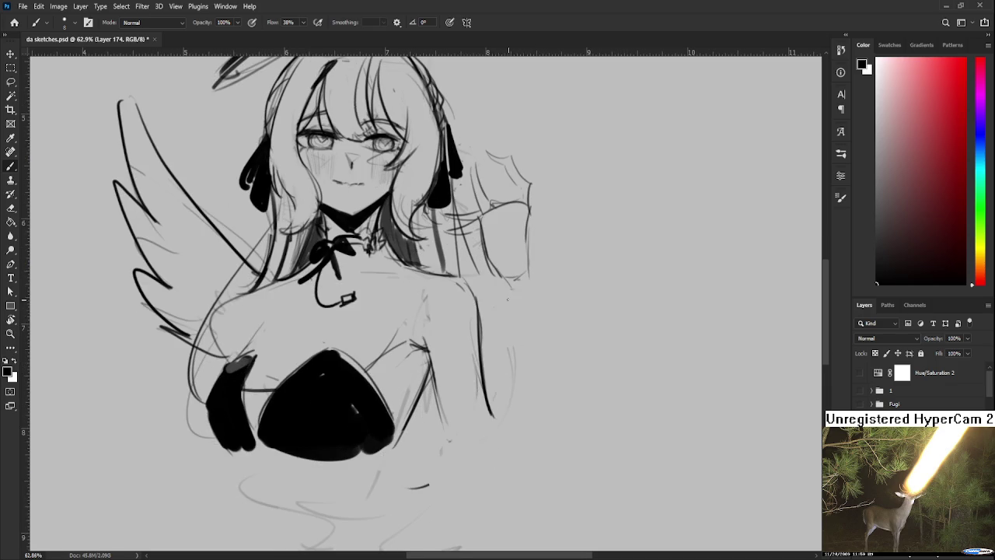
{"action": "left_click_drag", "start_coordinate": [501, 273], "coordinate": [494, 426]}
{"action": "key", "text": "ctrl+z"}
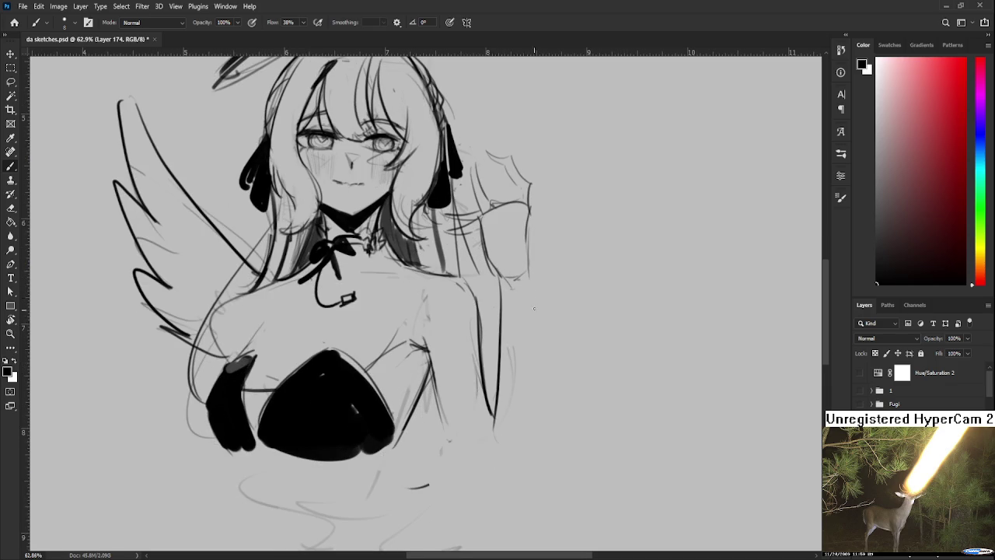
{"action": "key", "text": "ctrl+z"}
{"action": "mouse_move", "coordinate": [532, 261]}
{"action": "left_mouse_down"}
{"action": "mouse_move", "coordinate": [552, 436]}
{"action": "mouse_move", "coordinate": [547, 426]}
{"action": "left_mouse_up"}
{"action": "key", "text": "ctrl+z"}
{"action": "key", "text": "ctrl+z"}
{"action": "key", "text": "ctrl+z"}
{"action": "mouse_move", "coordinate": [529, 246]}
{"action": "left_mouse_down"}
{"action": "mouse_move", "coordinate": [550, 416]}
{"action": "mouse_move", "coordinate": [544, 377]}
{"action": "left_mouse_up"}
{"action": "key", "text": "ctrl+z"}
Erase the bottom of the arm line and redraw a thin stroke down the arm
{"action": "key", "text": "e"}
{"action": "scroll", "coordinate": [543, 373], "scroll_direction": "up", "scroll_amount": 3}
{"action": "left_click_drag", "start_coordinate": [501, 345], "coordinate": [506, 410]}
{"action": "key", "text": "b"}
{"action": "left_click_drag", "start_coordinate": [497, 308], "coordinate": [504, 428]}
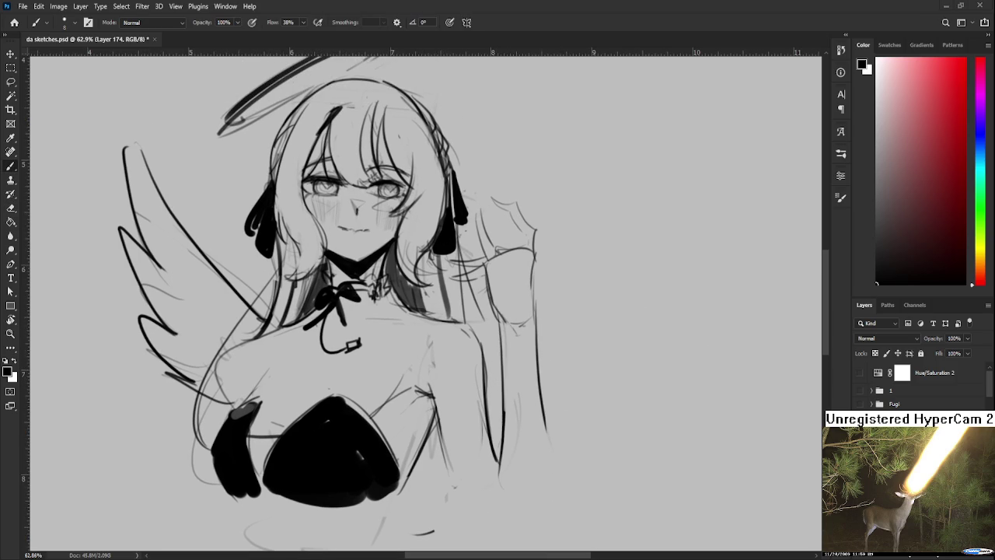
{"action": "left_click_drag", "start_coordinate": [542, 302], "coordinate": [574, 355]}
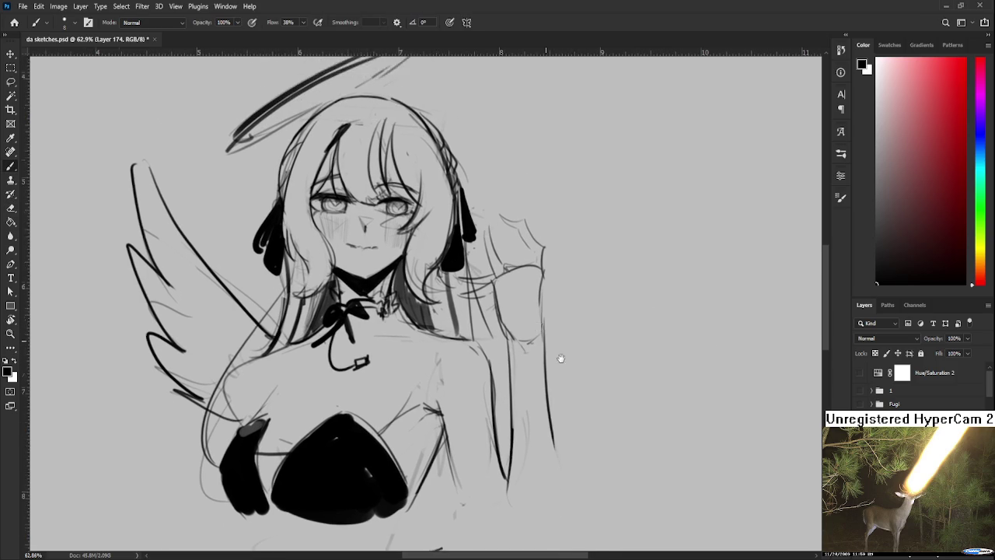
{"action": "scroll", "coordinate": [554, 347], "scroll_direction": "down", "scroll_amount": 3}
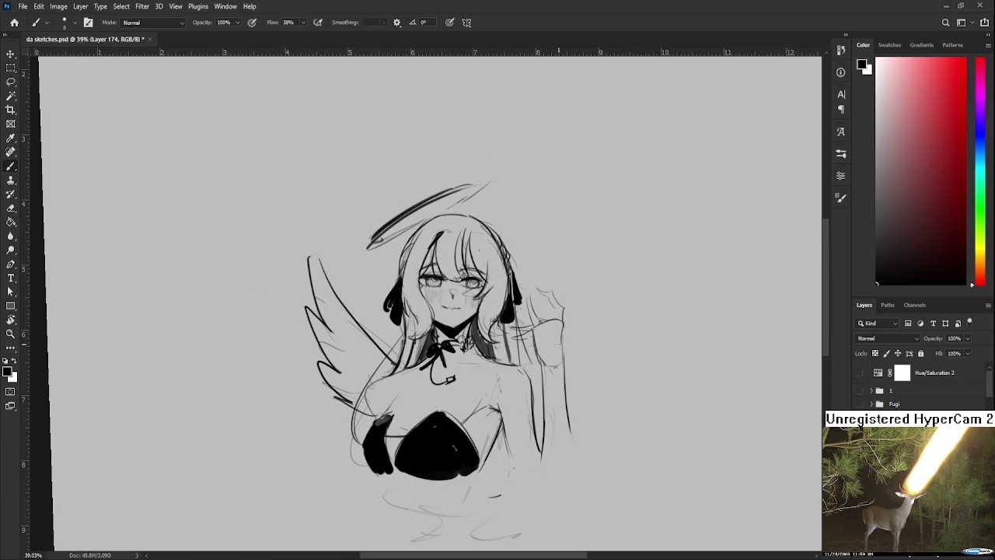
Lasso the raised arm onto its own layer, then shift it left, rotate and slightly enlarge it
{"action": "key", "text": "l"}
{"action": "mouse_move", "coordinate": [534, 343]}
{"action": "left_mouse_down"}
{"action": "mouse_move", "coordinate": [539, 467]}
{"action": "mouse_move", "coordinate": [545, 393]}
{"action": "left_mouse_up"}
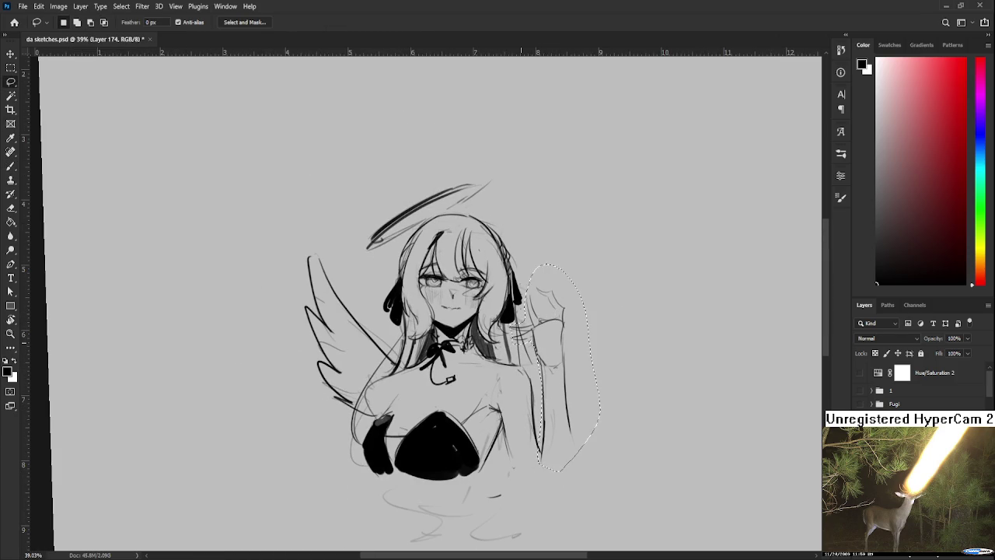
{"action": "left_click_drag", "start_coordinate": [537, 351], "coordinate": [584, 409]}
{"action": "key", "text": "ctrl+shift+j"}
{"action": "key", "text": "ctrl+t"}
{"action": "left_click_drag", "start_coordinate": [556, 373], "coordinate": [536, 373]}
{"action": "left_click_drag", "start_coordinate": [571, 296], "coordinate": [573, 322]}
{"action": "mouse_move", "coordinate": [557, 382]}
{"action": "left_mouse_down"}
{"action": "mouse_move", "coordinate": [550, 374]}
{"action": "mouse_move", "coordinate": [561, 425]}
{"action": "mouse_move", "coordinate": [548, 428]}
{"action": "left_mouse_up"}
{"action": "scroll", "coordinate": [556, 424], "scroll_direction": "up", "scroll_amount": 2, "text": "alt"}
{"action": "key", "text": "Return"}
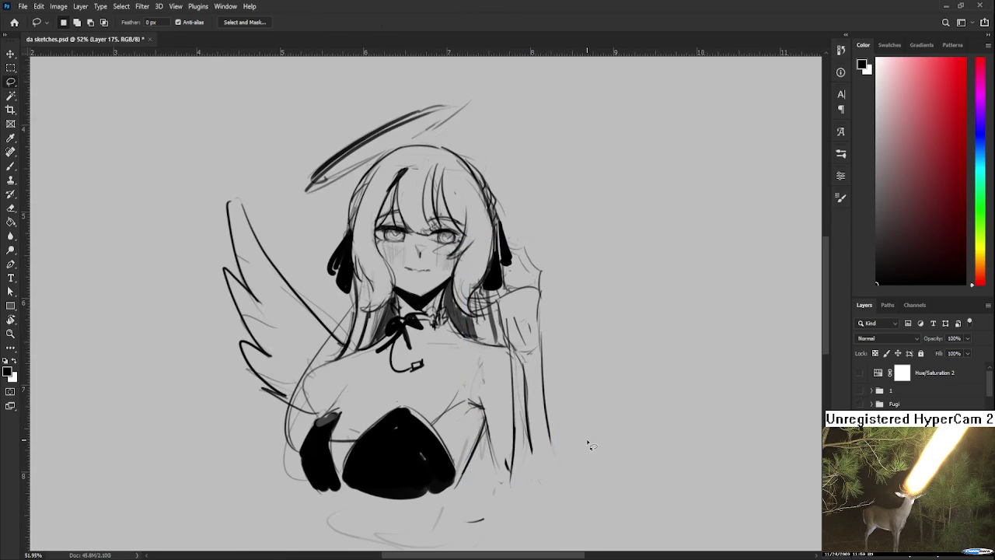
Erase stray lines on the right arm and draw dark hair strokes beside it
{"action": "key", "text": "e"}
{"action": "left_click_drag", "start_coordinate": [513, 334], "coordinate": [508, 490]}
{"action": "left_click_drag", "start_coordinate": [548, 342], "coordinate": [552, 448]}
{"action": "key", "text": "b"}
{"action": "left_click_drag", "start_coordinate": [500, 311], "coordinate": [511, 346]}
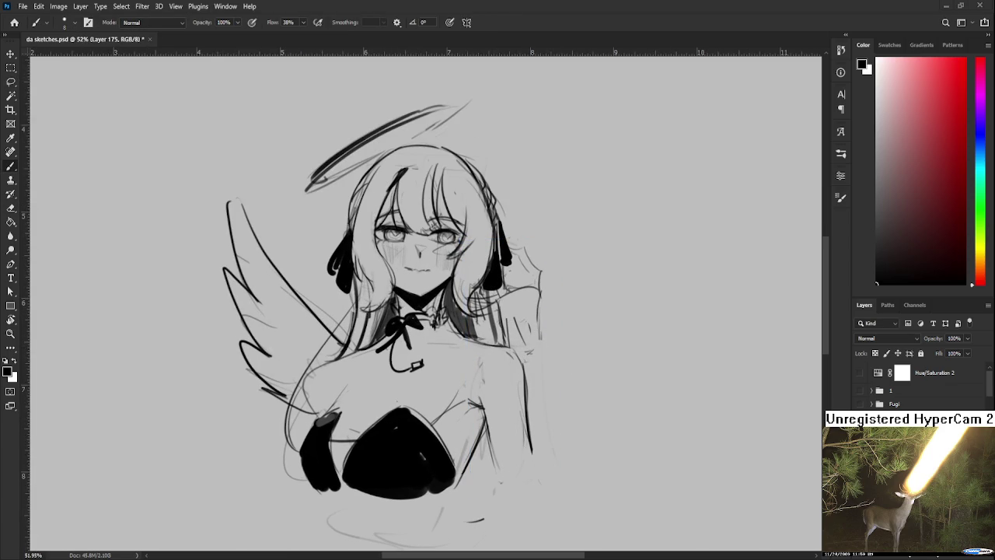
{"action": "left_click_drag", "start_coordinate": [503, 308], "coordinate": [520, 353]}
{"action": "left_click_drag", "start_coordinate": [541, 299], "coordinate": [530, 355]}
{"action": "scroll", "coordinate": [521, 366], "scroll_direction": "down", "scroll_amount": 2}
{"action": "left_click_drag", "start_coordinate": [506, 290], "coordinate": [500, 455]}
Attempt several redraws of the forearm and the arm's right edge, undoing each one
{"action": "key", "text": "ctrl+z"}
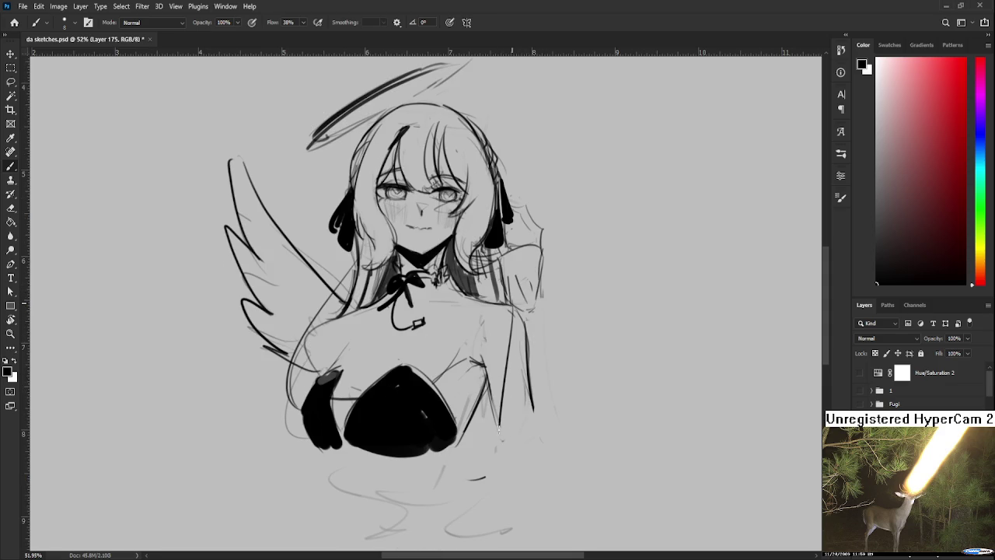
{"action": "left_click_drag", "start_coordinate": [511, 287], "coordinate": [488, 452]}
{"action": "key", "text": "ctrl+z"}
{"action": "key", "text": "ctrl+z"}
{"action": "mouse_move", "coordinate": [510, 289]}
{"action": "left_mouse_down"}
{"action": "mouse_move", "coordinate": [493, 433]}
{"action": "mouse_move", "coordinate": [531, 412]}
{"action": "mouse_move", "coordinate": [531, 436]}
{"action": "left_mouse_up"}
{"action": "key", "text": "ctrl+z"}
{"action": "key", "text": "ctrl+z"}
{"action": "mouse_move", "coordinate": [541, 282]}
{"action": "left_mouse_down"}
{"action": "mouse_move", "coordinate": [537, 418]}
{"action": "mouse_move", "coordinate": [520, 447]}
{"action": "left_mouse_up"}
{"action": "key", "text": "ctrl+z"}
{"action": "key", "text": "ctrl+z"}
{"action": "mouse_move", "coordinate": [536, 404]}
{"action": "left_mouse_down"}
{"action": "mouse_move", "coordinate": [522, 447]}
{"action": "mouse_move", "coordinate": [503, 448]}
{"action": "left_mouse_up"}
{"action": "key", "text": "ctrl+z"}
{"action": "scroll", "coordinate": [544, 365], "scroll_direction": "up", "scroll_amount": 3}
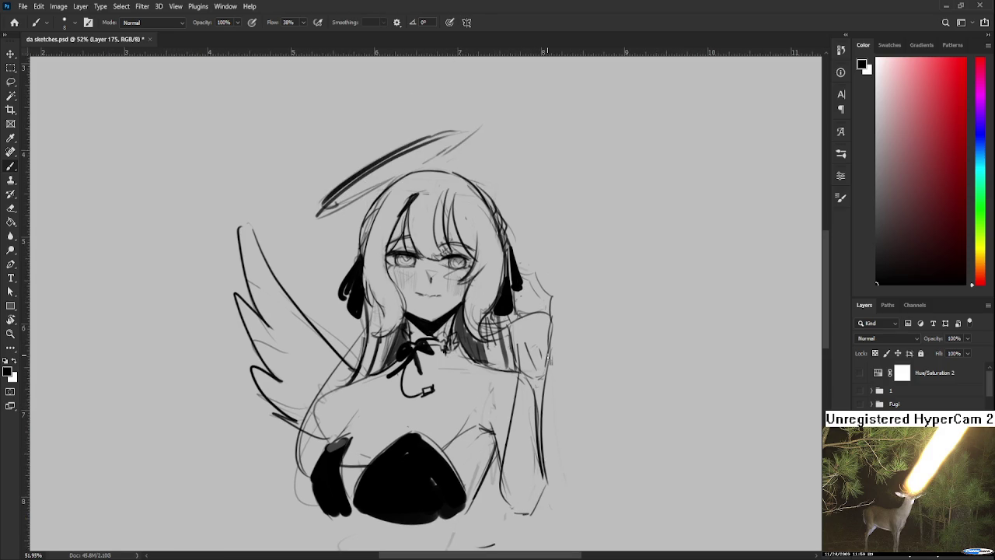
{"action": "scroll", "coordinate": [540, 358], "scroll_direction": "down", "scroll_amount": 1}
Lasso the raised arm and scale it up to about 113% with a slight tilt
{"action": "key", "text": "l"}
{"action": "left_click_drag", "start_coordinate": [539, 350], "coordinate": [548, 342]}
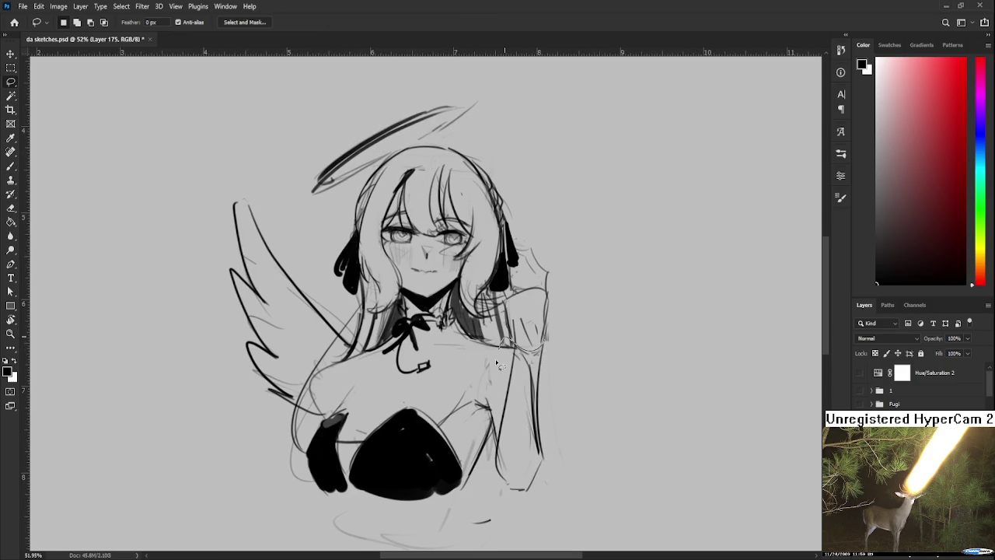
{"action": "key", "text": "ctrl+t"}
{"action": "scroll", "coordinate": [561, 447], "scroll_direction": "down", "scroll_amount": 4}
{"action": "mouse_move", "coordinate": [561, 447]}
{"action": "left_mouse_down"}
{"action": "mouse_move", "coordinate": [566, 477]}
{"action": "mouse_move", "coordinate": [588, 419]}
{"action": "left_mouse_up"}
{"action": "key", "text": "Return"}
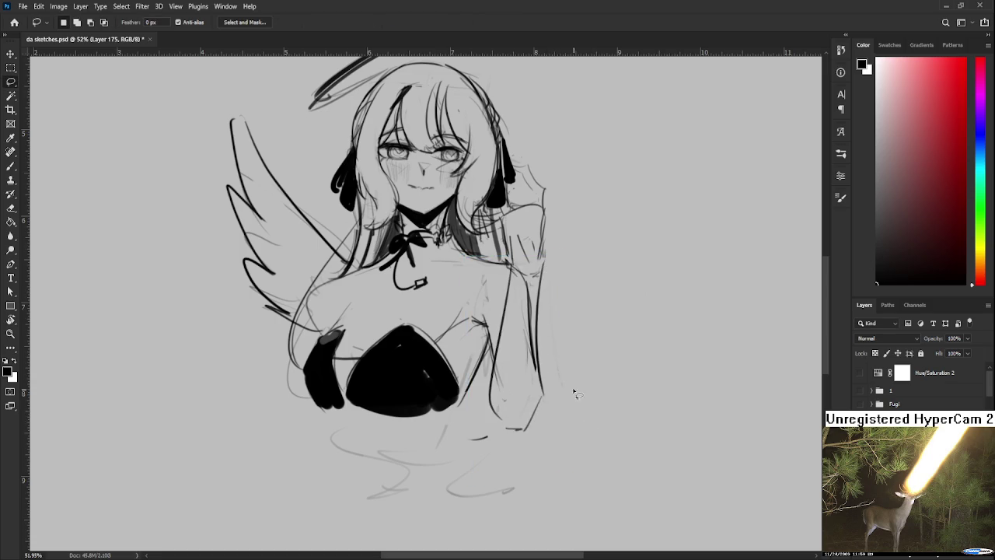
{"action": "scroll", "coordinate": [566, 396], "scroll_direction": "up", "scroll_amount": 3}
{"action": "scroll", "coordinate": [562, 418], "scroll_direction": "down", "scroll_amount": 3}
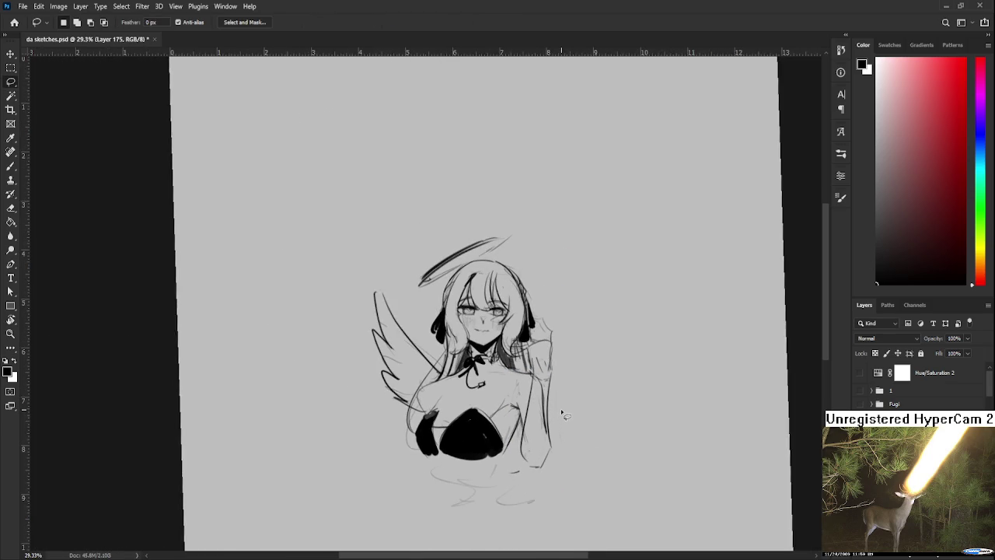
{"action": "scroll", "coordinate": [564, 415], "scroll_direction": "up", "scroll_amount": 3}
{"action": "scroll", "coordinate": [561, 418], "scroll_direction": "up", "scroll_amount": 1}
Erase the remaining faint right-arm sketch lines along the forearm
{"action": "key", "text": "e"}
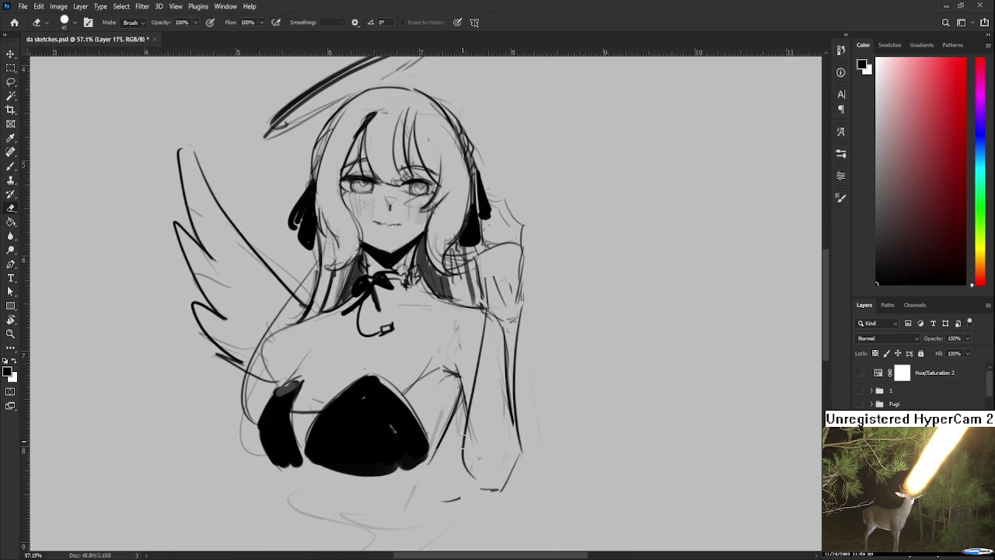
{"action": "scroll", "coordinate": [482, 443], "scroll_direction": "down", "scroll_amount": 2}
{"action": "key", "text": "b"}
{"action": "scroll", "coordinate": [516, 422], "scroll_direction": "up", "scroll_amount": 5}
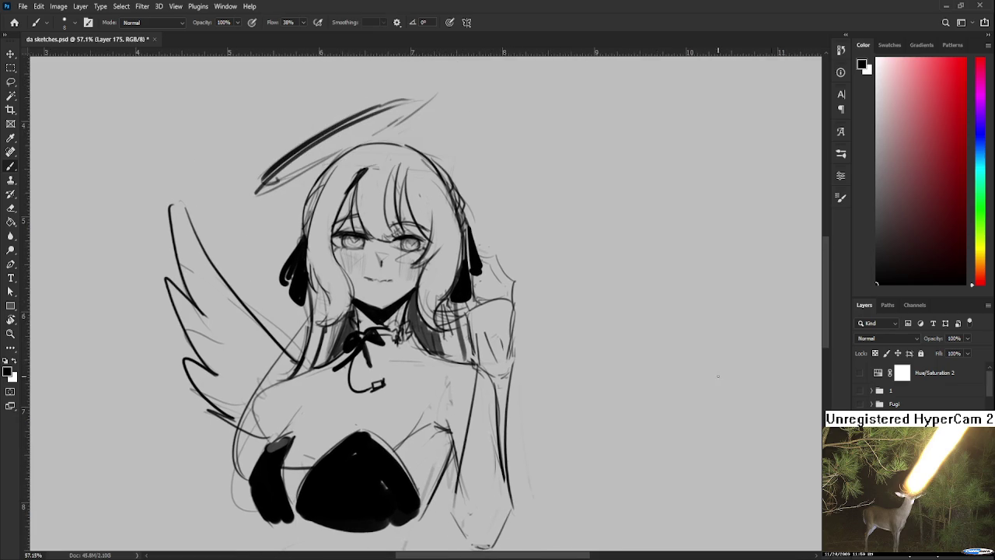
{"action": "key", "text": "e"}
{"action": "mouse_move", "coordinate": [493, 358]}
{"action": "left_mouse_down"}
{"action": "mouse_move", "coordinate": [471, 387]}
{"action": "mouse_move", "coordinate": [490, 398]}
{"action": "left_mouse_up"}
{"action": "left_click_drag", "start_coordinate": [479, 335], "coordinate": [502, 475]}
{"action": "left_click_drag", "start_coordinate": [501, 436], "coordinate": [504, 481]}
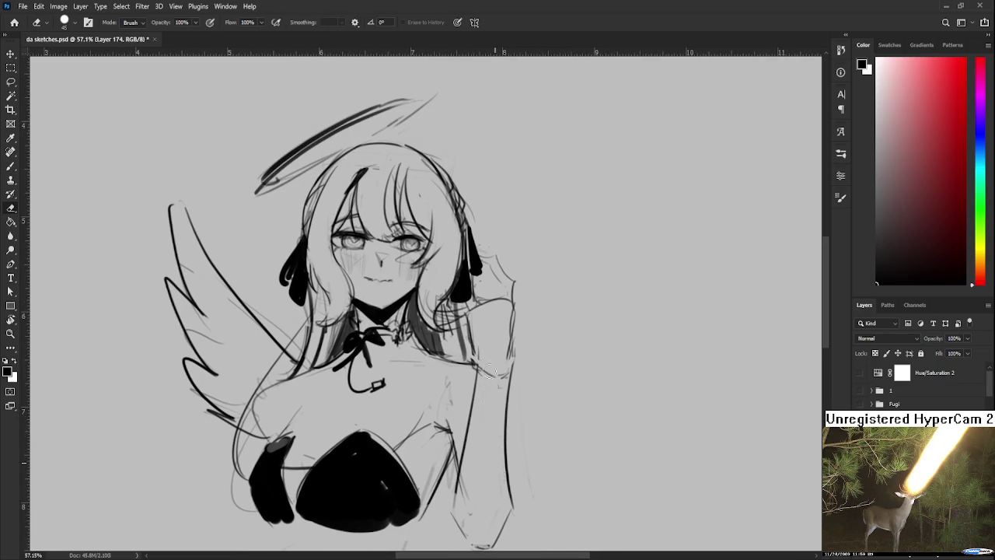
{"action": "scroll", "coordinate": [485, 361], "scroll_direction": "up", "scroll_amount": 5}
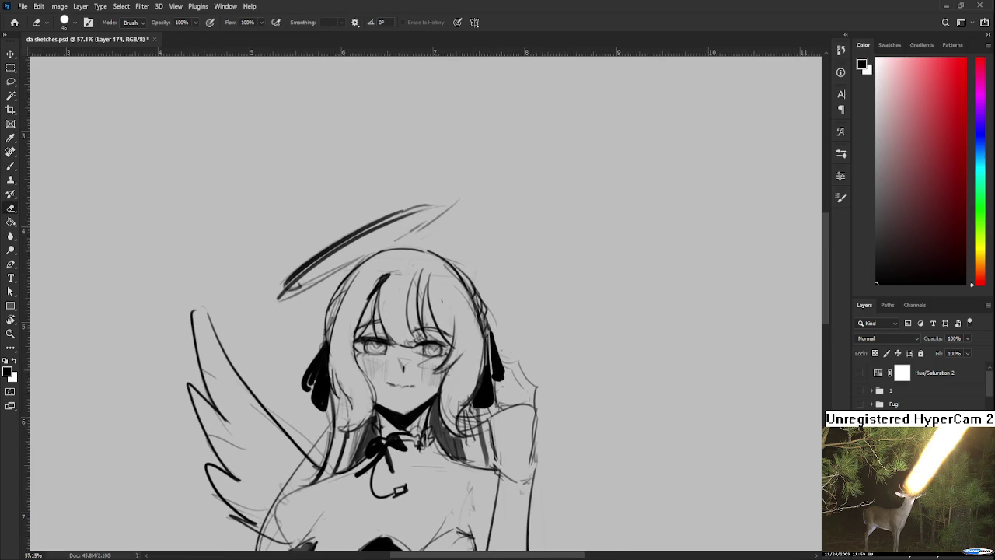
Fade line art to 30%, erase arm hatching on Layer 175 with a smaller eraser, then restore
{"action": "left_click_drag", "start_coordinate": [967, 338], "coordinate": [939, 356]}
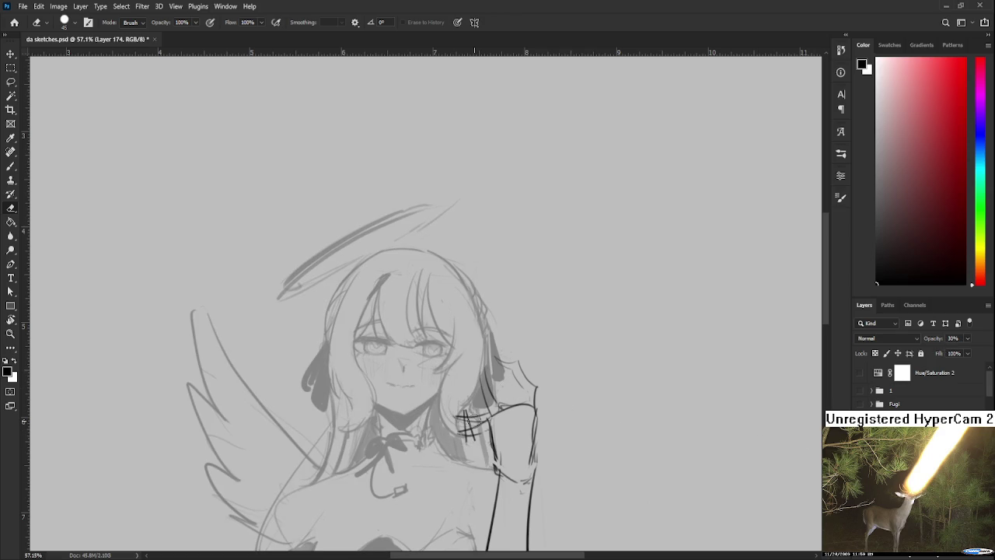
{"action": "key", "text": "bracketleft"}
{"action": "key", "text": "bracketleft"}
{"action": "key", "text": "bracketleft"}
{"action": "key", "text": "ctrl+shift+alt+n"}
{"action": "mouse_move", "coordinate": [474, 426]}
{"action": "left_mouse_down"}
{"action": "mouse_move", "coordinate": [461, 424]}
{"action": "mouse_move", "coordinate": [478, 426]}
{"action": "left_mouse_up"}
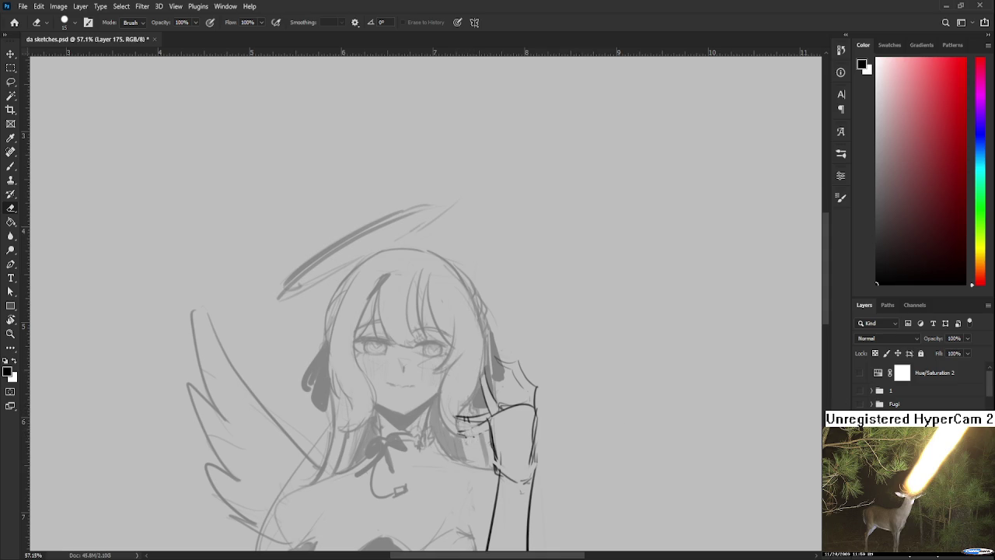
{"action": "key", "text": "ctrl+z"}
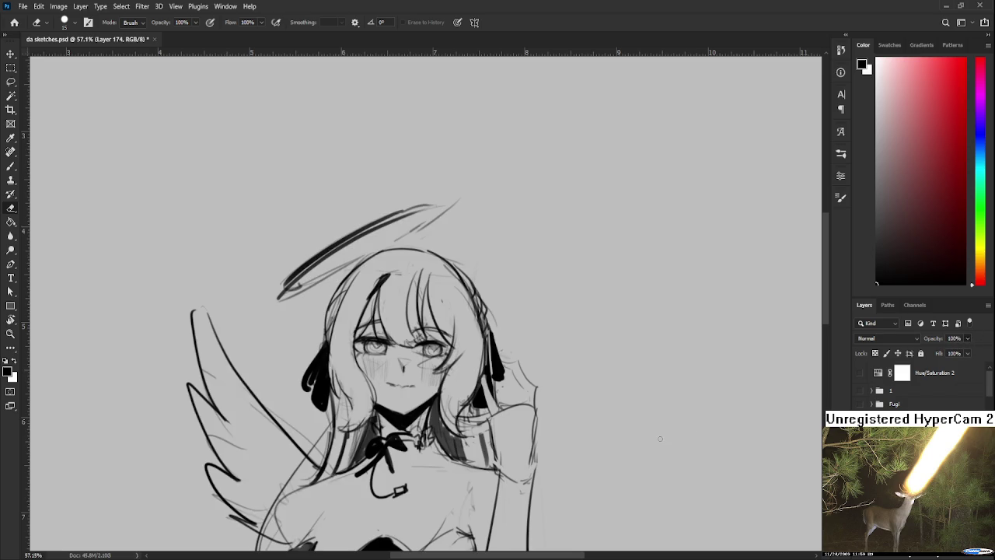
Lighten the dark stray strokes near the hair to the right of the raised hand
{"action": "left_click_drag", "start_coordinate": [546, 418], "coordinate": [554, 356]}
{"action": "key", "text": "b"}
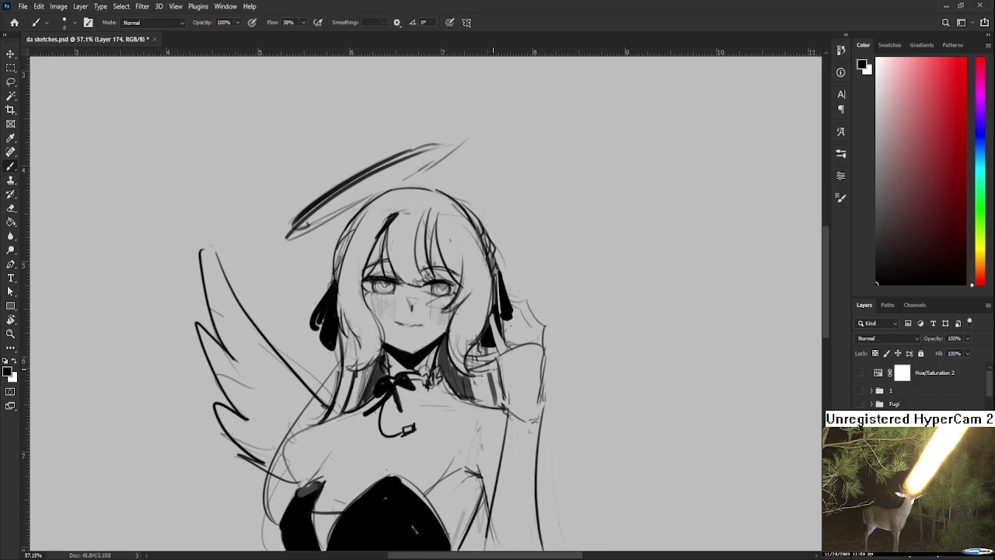
{"action": "left_click_drag", "start_coordinate": [524, 366], "coordinate": [511, 408]}
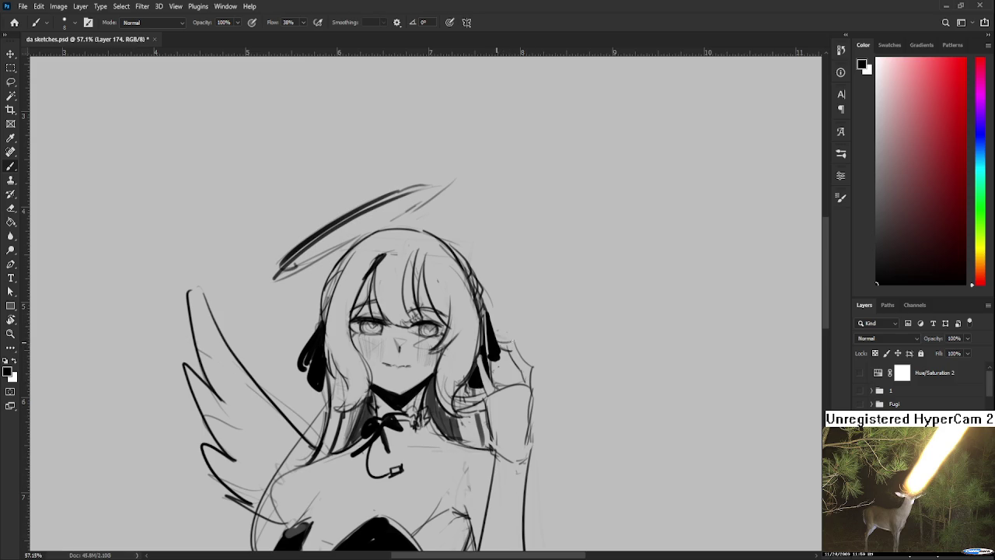
{"action": "mouse_move", "coordinate": [493, 423]}
{"action": "left_mouse_down"}
{"action": "mouse_move", "coordinate": [501, 382]}
{"action": "mouse_move", "coordinate": [512, 383]}
{"action": "left_mouse_up"}
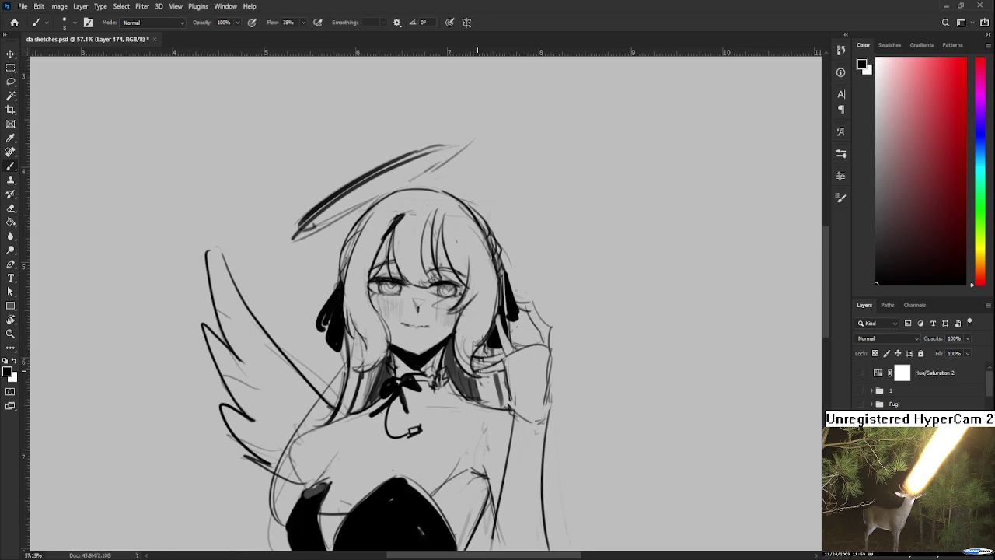
{"action": "left_click_drag", "start_coordinate": [487, 334], "coordinate": [480, 359]}
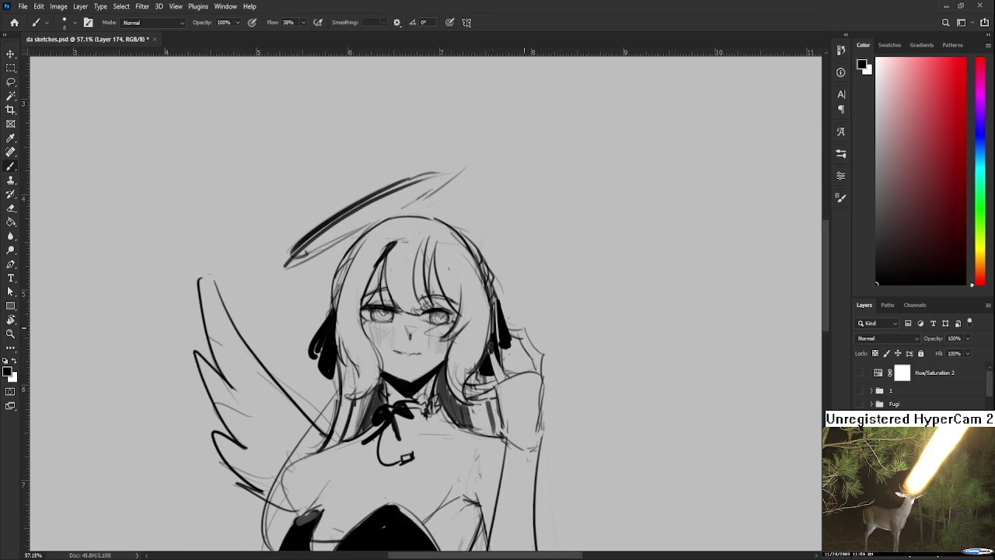
{"action": "key", "text": "e"}
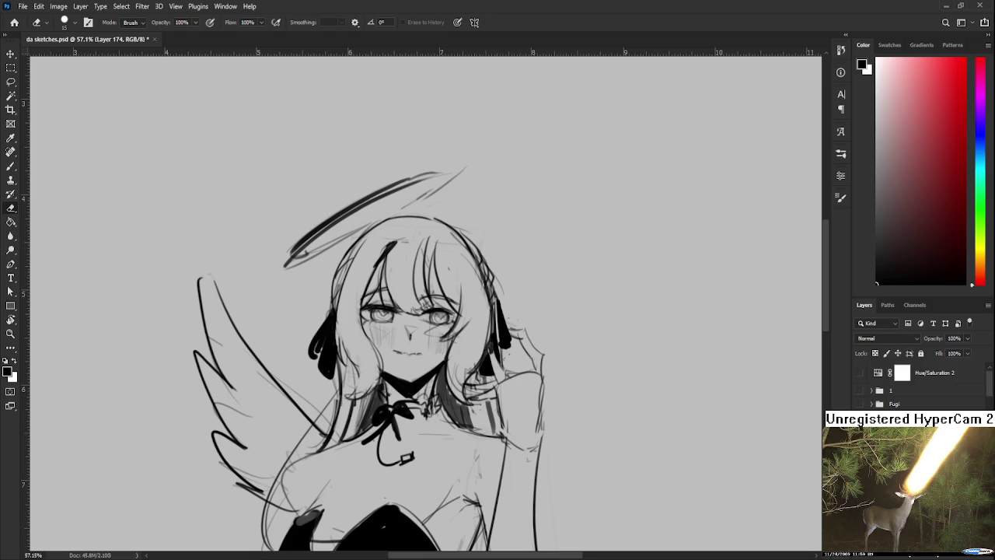
{"action": "left_click_drag", "start_coordinate": [471, 398], "coordinate": [476, 384]}
{"action": "key", "text": "ctrl+z"}
{"action": "key", "text": "ctrl+shift+z"}
Sketch finger lines on the raised hand, alternating between brush and eraser
{"action": "key", "text": "b"}
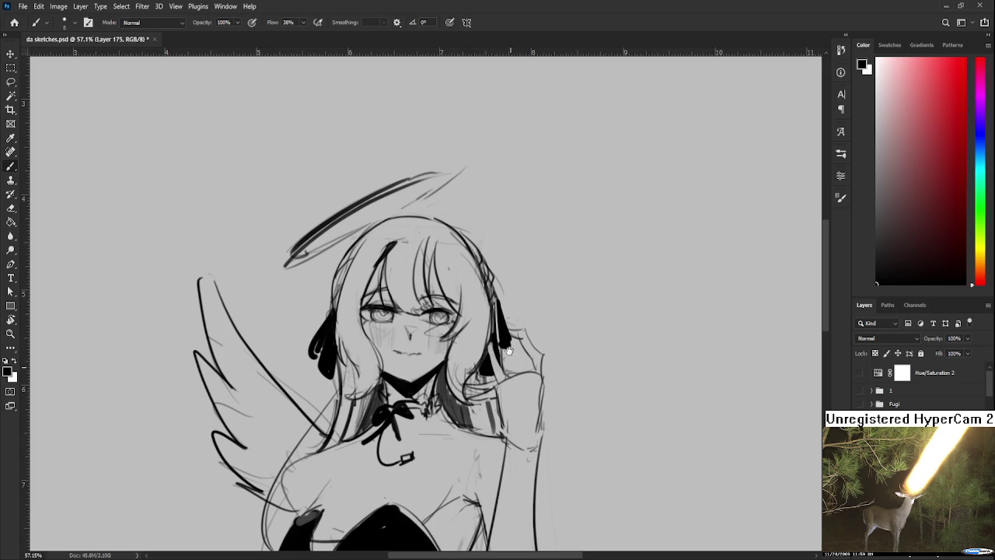
{"action": "key", "text": "e"}
{"action": "scroll", "coordinate": [498, 362], "scroll_direction": "down", "scroll_amount": 1}
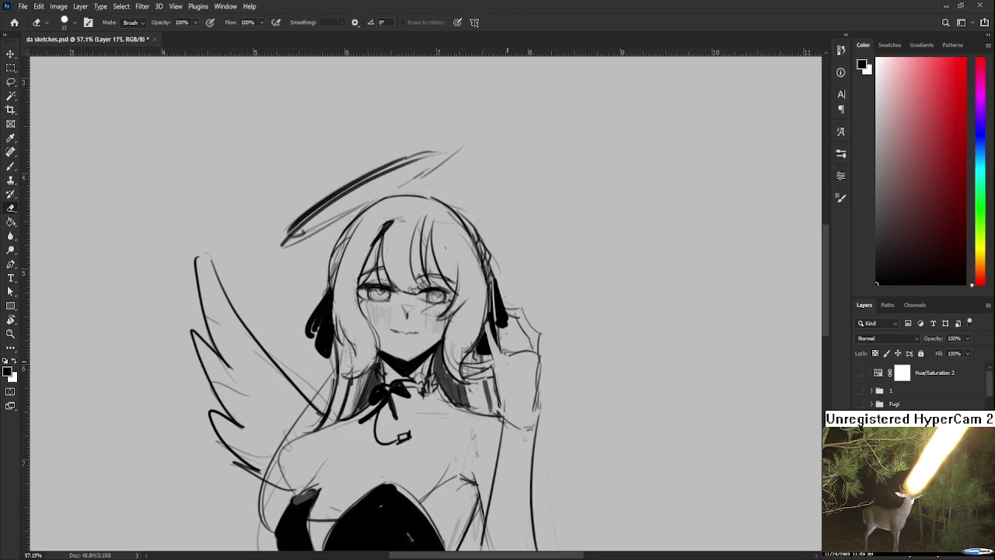
{"action": "key", "text": "b"}
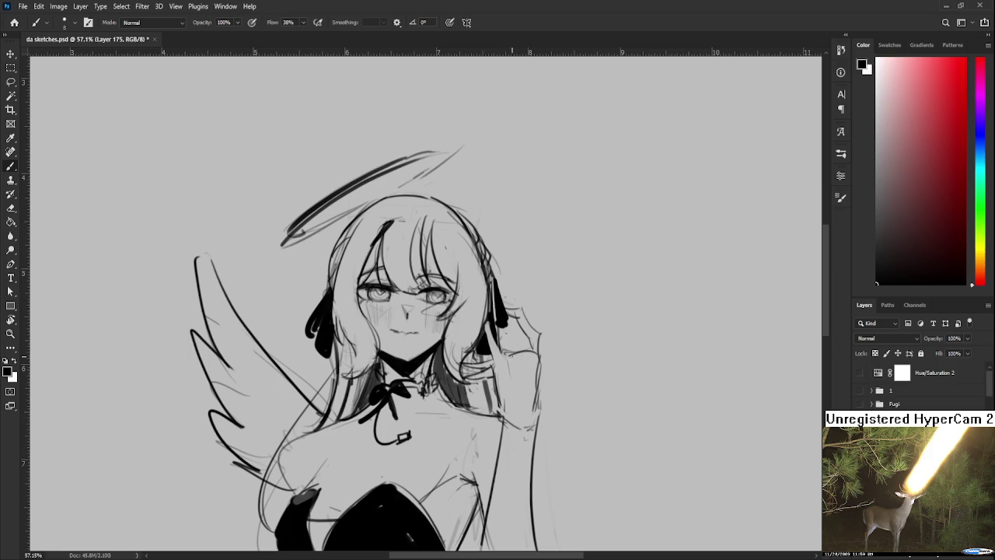
{"action": "mouse_move", "coordinate": [515, 351]}
{"action": "left_mouse_down"}
{"action": "mouse_move", "coordinate": [536, 358]}
{"action": "mouse_move", "coordinate": [527, 359]}
{"action": "left_mouse_up"}
{"action": "key", "text": "e"}
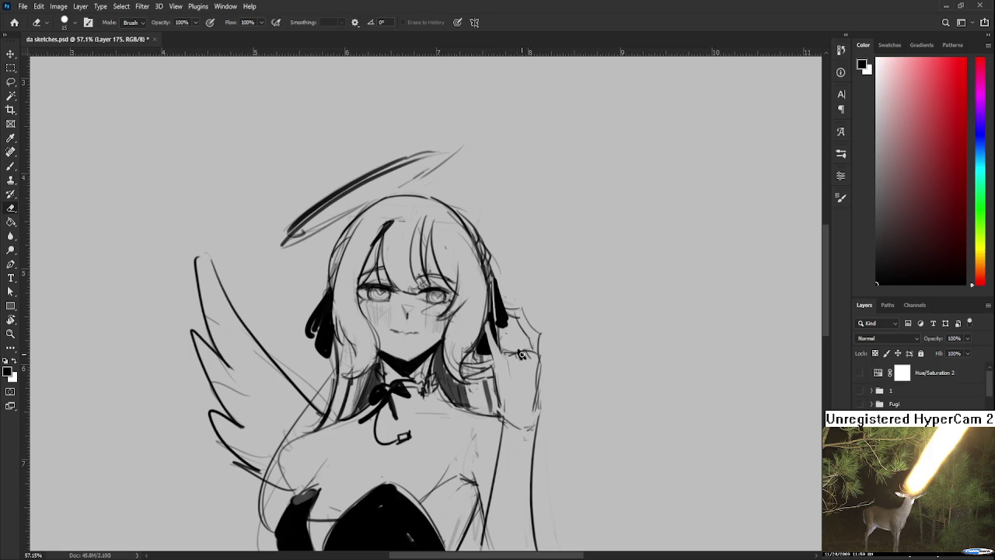
{"action": "key", "text": "b"}
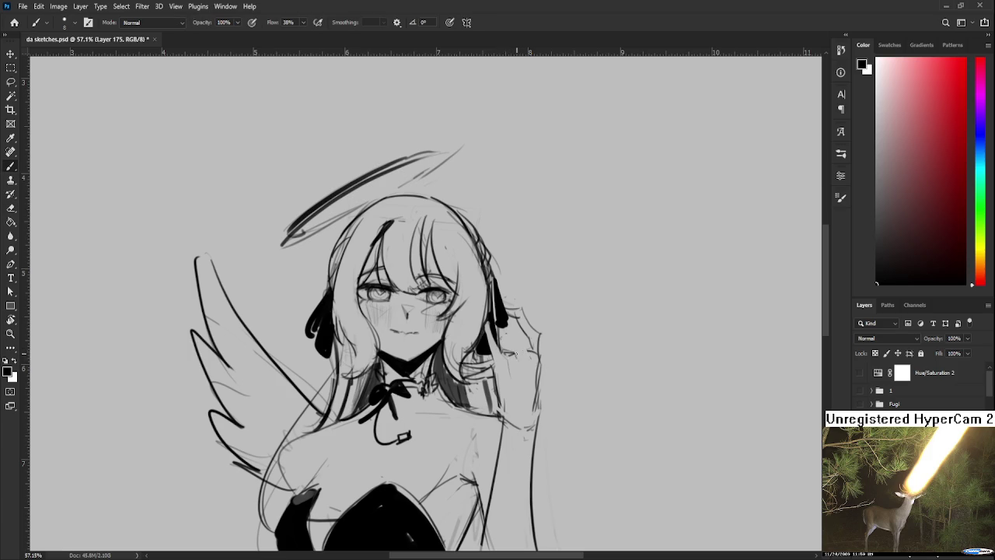
{"action": "key", "text": "e"}
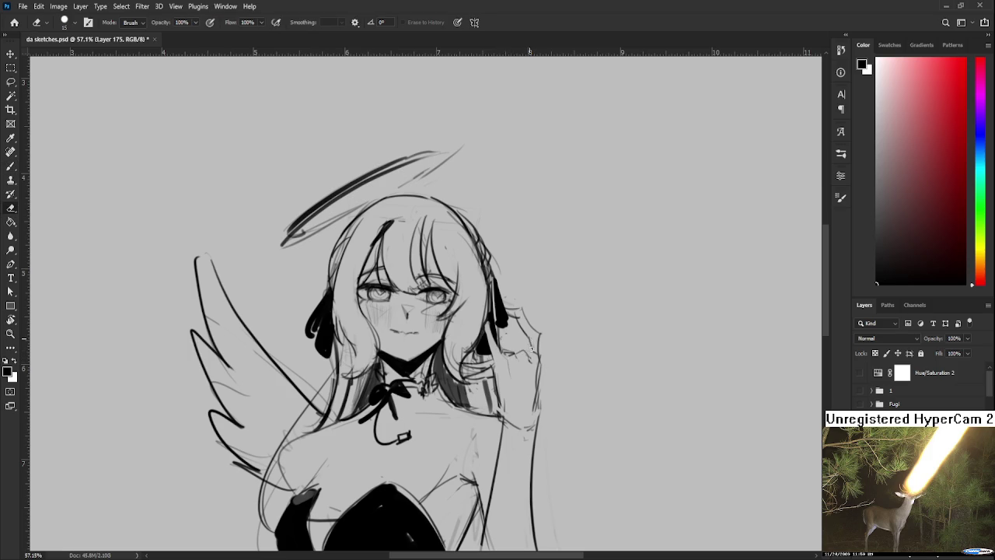
{"action": "key", "text": "b"}
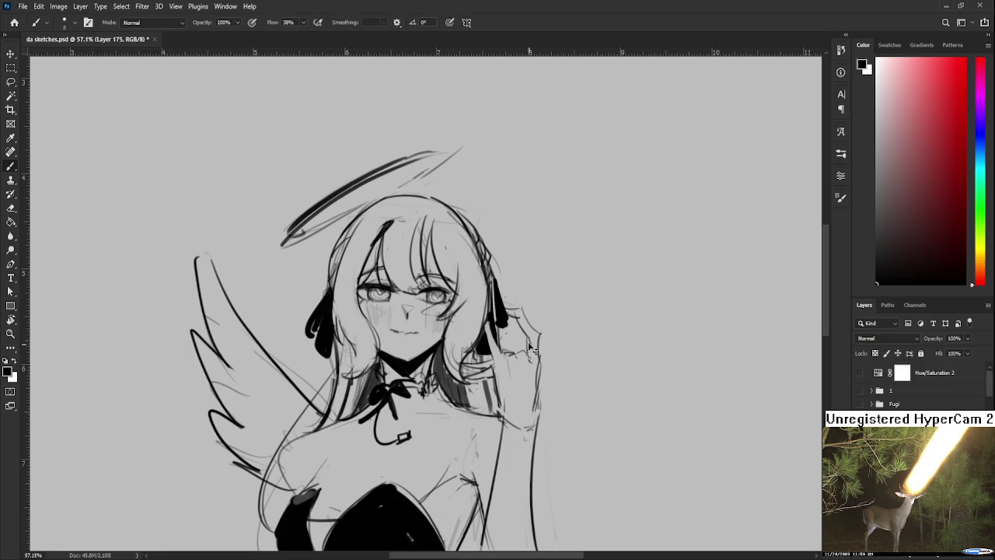
{"action": "key", "text": "e"}
{"action": "key", "text": "b"}
{"action": "key", "text": "e"}
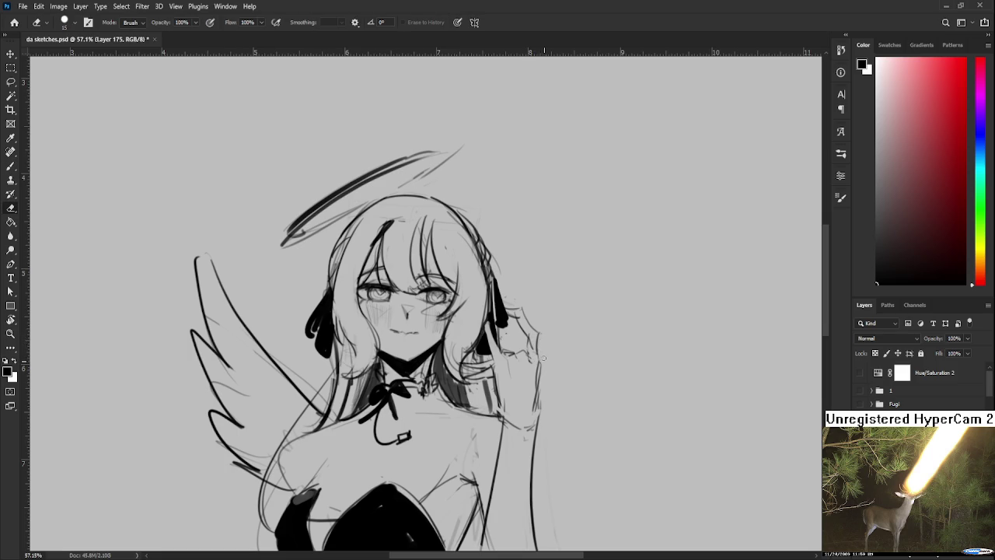
Erase and redraw the right edge line of the raised hand
{"action": "key", "text": "b"}
{"action": "mouse_move", "coordinate": [538, 368]}
{"action": "left_mouse_down"}
{"action": "mouse_move", "coordinate": [534, 335]}
{"action": "mouse_move", "coordinate": [536, 378]}
{"action": "left_mouse_up"}
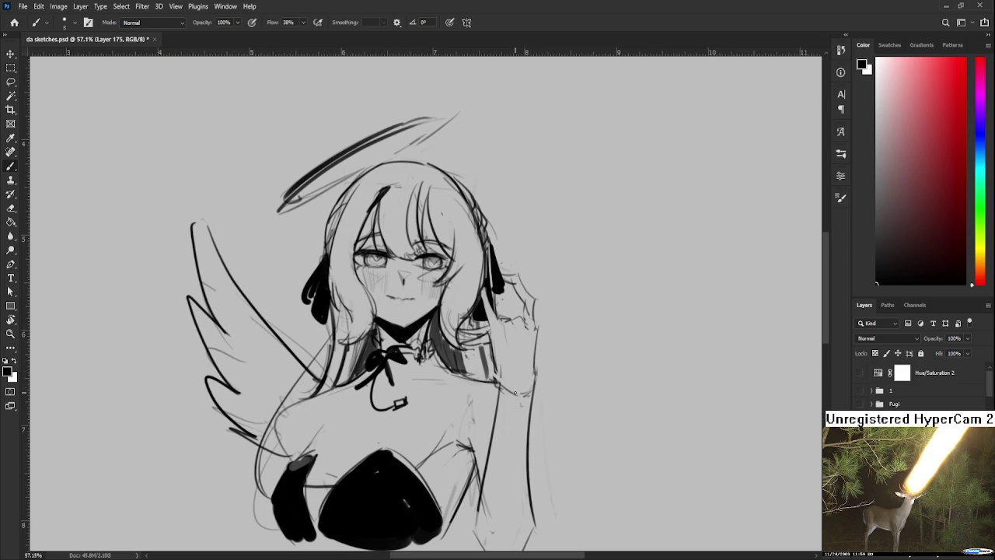
{"action": "key", "text": "e"}
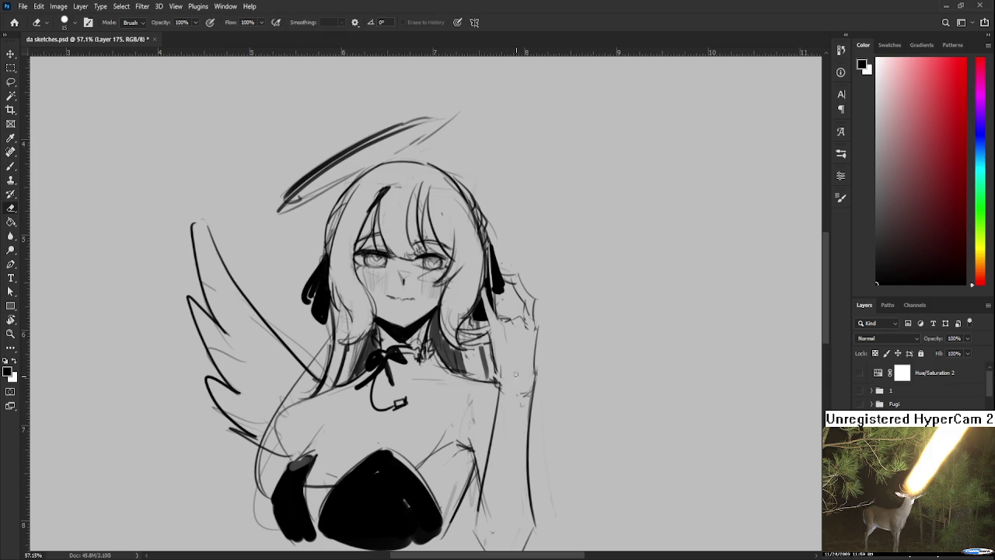
{"action": "left_click_drag", "start_coordinate": [524, 391], "coordinate": [532, 410]}
{"action": "key", "text": "b"}
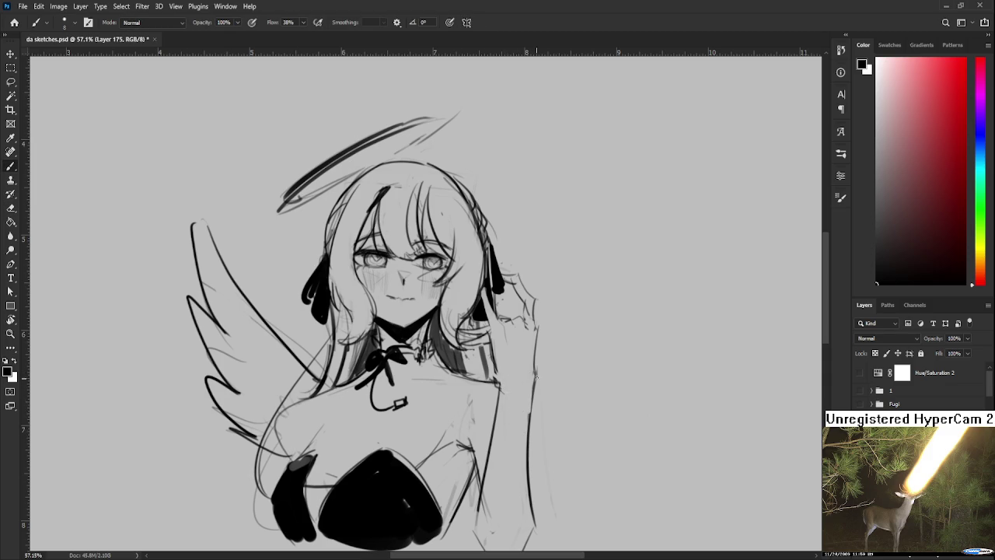
{"action": "left_click_drag", "start_coordinate": [536, 374], "coordinate": [530, 430]}
Add a short stroke along the shoulder beneath the raised hand
{"action": "key", "text": "e"}
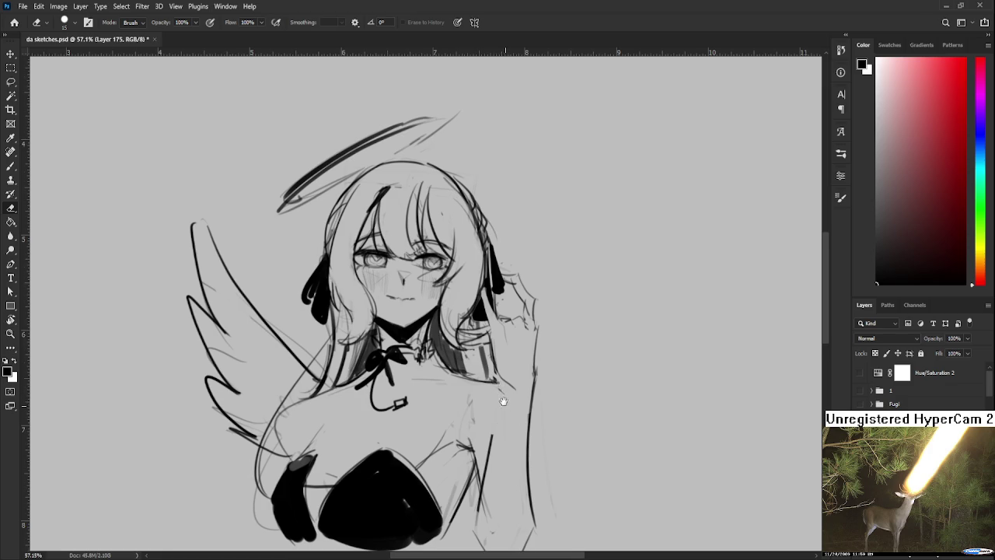
{"action": "left_click_drag", "start_coordinate": [502, 401], "coordinate": [503, 362]}
{"action": "key", "text": "b"}
{"action": "left_click_drag", "start_coordinate": [487, 420], "coordinate": [489, 446]}
{"action": "key", "text": "e"}
{"action": "scroll", "coordinate": [488, 458], "scroll_direction": "down", "scroll_amount": 1}
On Layer 174, erase the old arm lines and draw a new arm contour downward
{"action": "scroll", "coordinate": [498, 456], "scroll_direction": "down", "scroll_amount": 1}
{"action": "scroll", "coordinate": [513, 452], "scroll_direction": "down", "scroll_amount": 1}
{"action": "scroll", "coordinate": [529, 448], "scroll_direction": "down", "scroll_amount": 1}
{"action": "scroll", "coordinate": [529, 449], "scroll_direction": "up", "scroll_amount": 3}
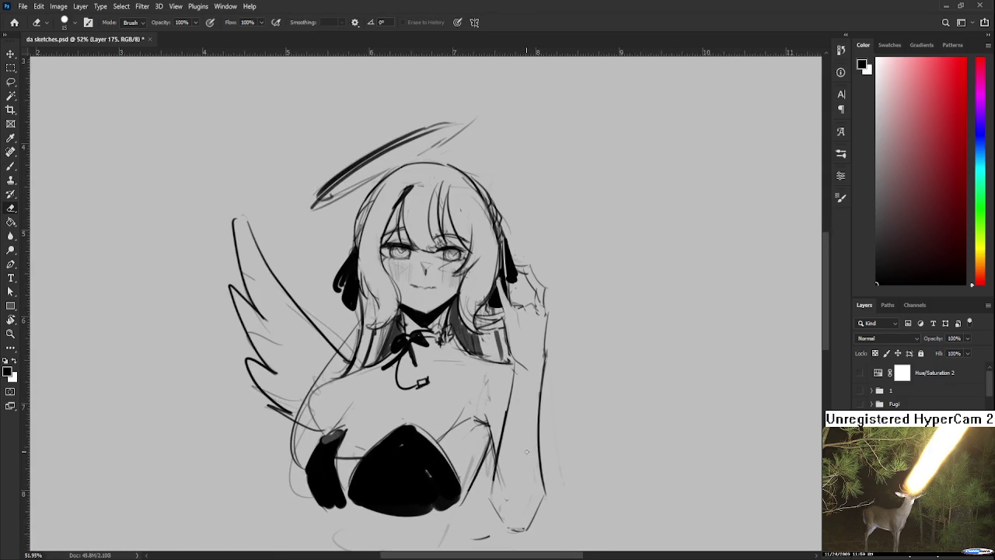
{"action": "left_click_drag", "start_coordinate": [546, 428], "coordinate": [539, 382]}
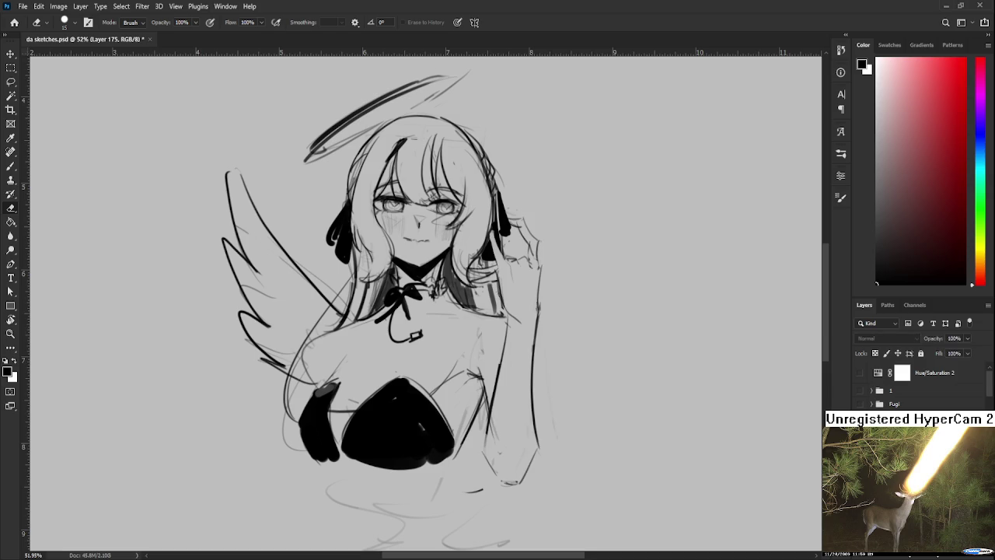
{"action": "key", "text": "ctrl+z"}
{"action": "mouse_move", "coordinate": [487, 451]}
{"action": "left_mouse_down"}
{"action": "mouse_move", "coordinate": [493, 471]}
{"action": "mouse_move", "coordinate": [523, 483]}
{"action": "left_mouse_up"}
{"action": "key", "text": "b"}
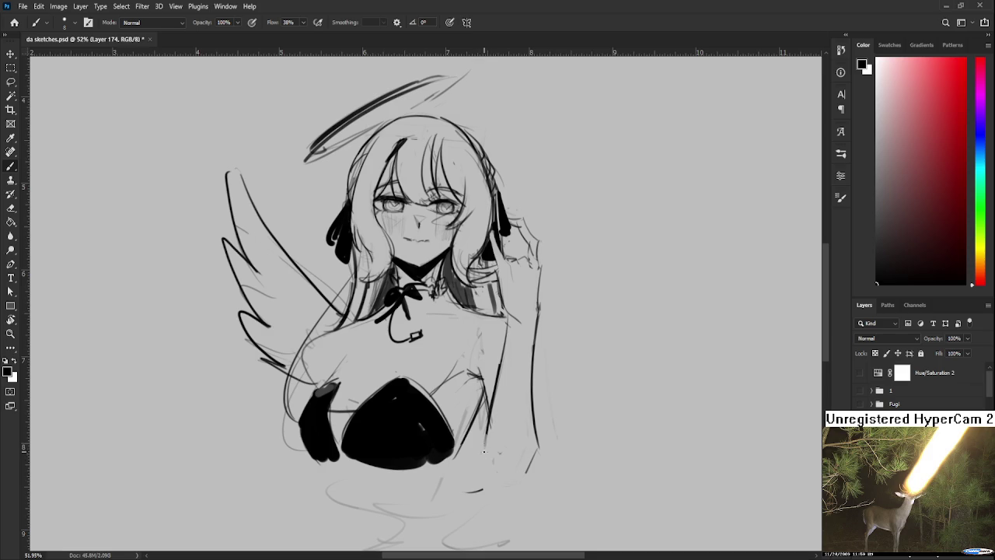
{"action": "left_click_drag", "start_coordinate": [485, 435], "coordinate": [497, 466]}
{"action": "mouse_move", "coordinate": [487, 434]}
{"action": "left_mouse_down"}
{"action": "mouse_move", "coordinate": [499, 467]}
{"action": "mouse_move", "coordinate": [534, 447]}
{"action": "mouse_move", "coordinate": [536, 352]}
{"action": "left_mouse_up"}
Repeatedly draw and undo attempts at the right forearm's vertical contour
{"action": "key", "text": "e"}
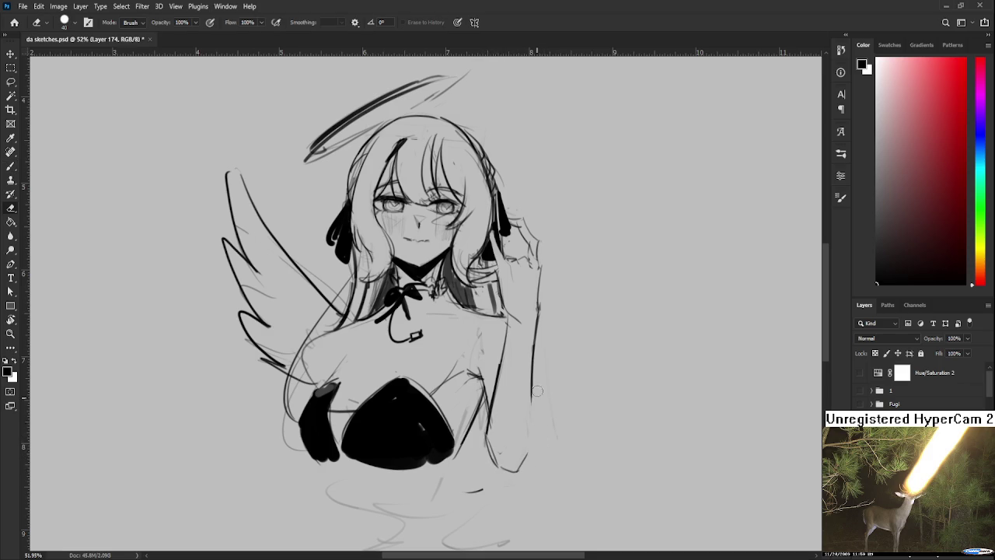
{"action": "key", "text": "b"}
{"action": "mouse_move", "coordinate": [536, 307]}
{"action": "left_mouse_down"}
{"action": "mouse_move", "coordinate": [533, 400]}
{"action": "mouse_move", "coordinate": [529, 392]}
{"action": "left_mouse_up"}
{"action": "key", "text": "ctrl+z"}
{"action": "key", "text": "ctrl+z"}
{"action": "key", "text": "ctrl+z"}
{"action": "left_click_drag", "start_coordinate": [536, 314], "coordinate": [533, 396]}
{"action": "key", "text": "ctrl+z"}
{"action": "key", "text": "ctrl+z"}
{"action": "left_click_drag", "start_coordinate": [536, 303], "coordinate": [529, 415]}
{"action": "key", "text": "ctrl+z"}
{"action": "key", "text": "ctrl+z"}
{"action": "left_click_drag", "start_coordinate": [531, 365], "coordinate": [511, 462]}
{"action": "key", "text": "ctrl+z"}
{"action": "left_click_drag", "start_coordinate": [538, 409], "coordinate": [513, 472]}
{"action": "key", "text": "ctrl+z"}
{"action": "key", "text": "ctrl+z"}
{"action": "left_click_drag", "start_coordinate": [534, 387], "coordinate": [529, 443]}
{"action": "key", "text": "ctrl+z"}
Erase stray torso lines and redraw the torso side and lower arm contour
{"action": "left_click_drag", "start_coordinate": [536, 405], "coordinate": [510, 473]}
{"action": "key", "text": "e"}
{"action": "left_click_drag", "start_coordinate": [509, 323], "coordinate": [498, 426]}
{"action": "left_click_drag", "start_coordinate": [508, 372], "coordinate": [491, 428]}
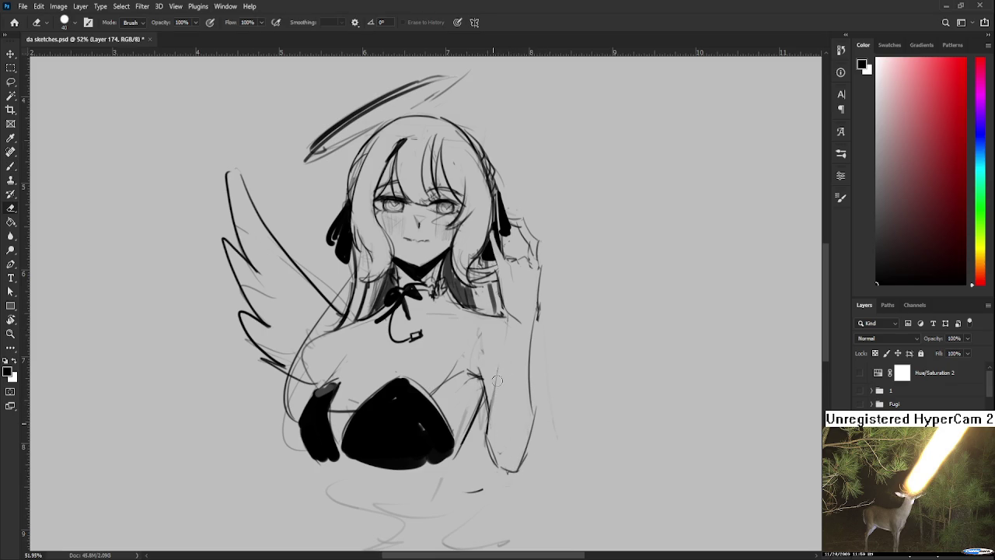
{"action": "key", "text": "b"}
{"action": "left_click_drag", "start_coordinate": [508, 298], "coordinate": [497, 401]}
{"action": "key", "text": "ctrl+z"}
{"action": "mouse_move", "coordinate": [507, 316]}
{"action": "left_mouse_down"}
{"action": "mouse_move", "coordinate": [485, 425]}
{"action": "mouse_move", "coordinate": [505, 459]}
{"action": "left_mouse_up"}
{"action": "key", "text": "ctrl+z"}
{"action": "left_click_drag", "start_coordinate": [488, 401], "coordinate": [509, 472]}
Erase the leftover forearm line and redraw the right forearm contour down to the elbow
{"action": "key", "text": "e"}
{"action": "mouse_move", "coordinate": [482, 435]}
{"action": "left_mouse_down"}
{"action": "mouse_move", "coordinate": [500, 471]}
{"action": "mouse_move", "coordinate": [520, 472]}
{"action": "mouse_move", "coordinate": [513, 459]}
{"action": "left_mouse_up"}
{"action": "key", "text": "b"}
{"action": "key", "text": "e"}
{"action": "key", "text": "b"}
{"action": "left_click_drag", "start_coordinate": [537, 413], "coordinate": [514, 472]}
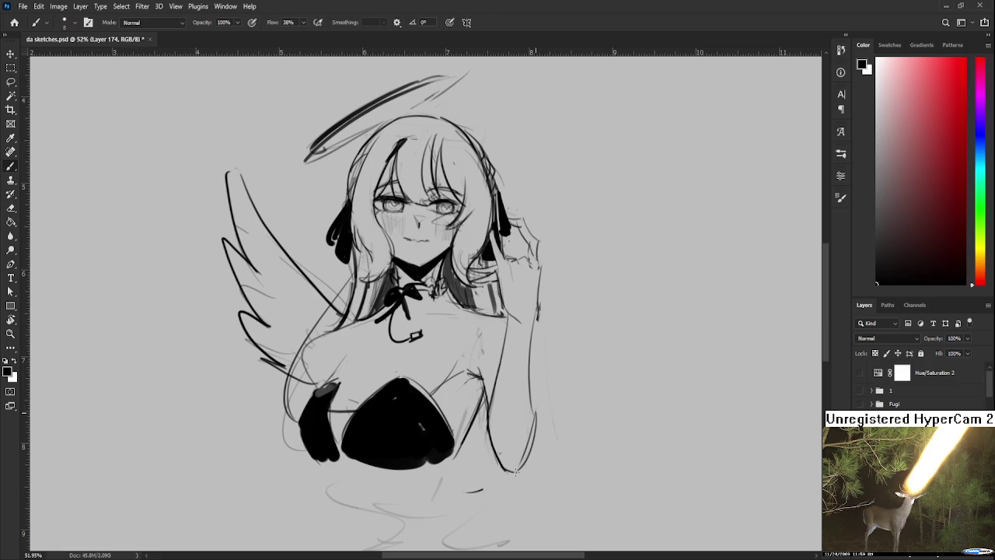
{"action": "key", "text": "ctrl+z"}
{"action": "key", "text": "e"}
{"action": "left_click_drag", "start_coordinate": [533, 329], "coordinate": [530, 407]}
{"action": "key", "text": "b"}
{"action": "left_click_drag", "start_coordinate": [530, 324], "coordinate": [535, 419]}
Lasso-select the raised hand
{"action": "scroll", "coordinate": [540, 319], "scroll_direction": "up", "scroll_amount": 4}
{"action": "scroll", "coordinate": [533, 370], "scroll_direction": "up", "scroll_amount": 1}
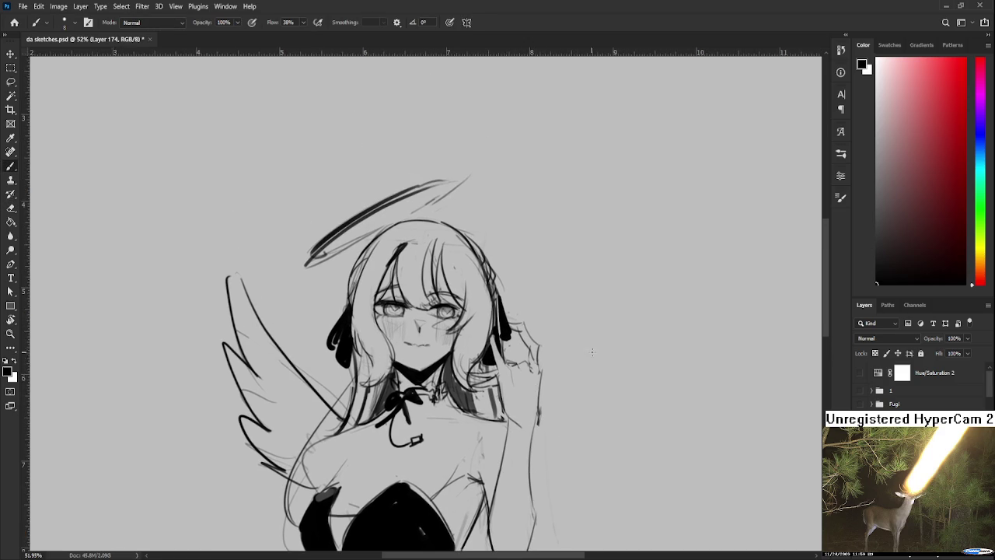
{"action": "left_click_drag", "start_coordinate": [581, 365], "coordinate": [574, 369]}
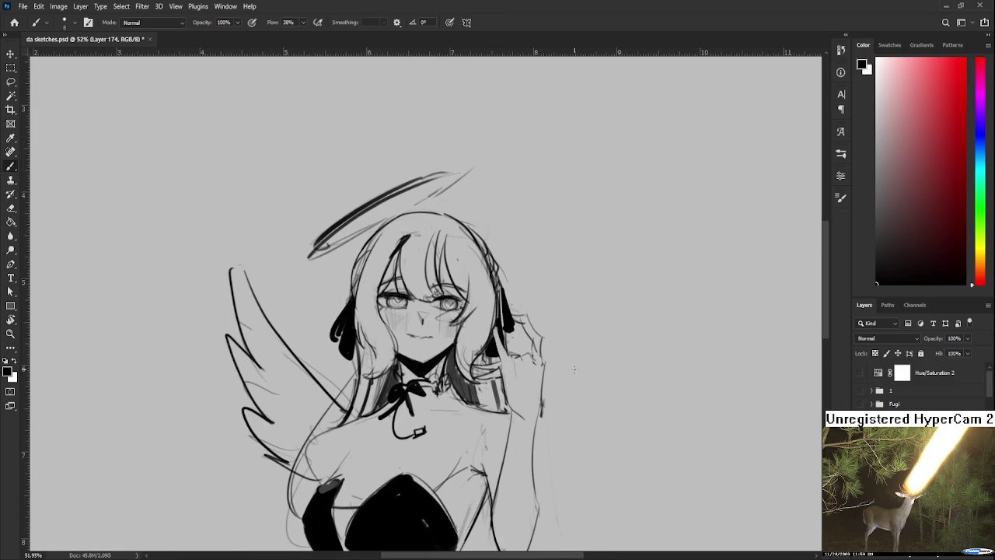
{"action": "key", "text": "l"}
{"action": "mouse_move", "coordinate": [506, 413]}
{"action": "left_mouse_down"}
{"action": "mouse_move", "coordinate": [571, 345]}
{"action": "mouse_move", "coordinate": [506, 413]}
{"action": "left_mouse_up"}
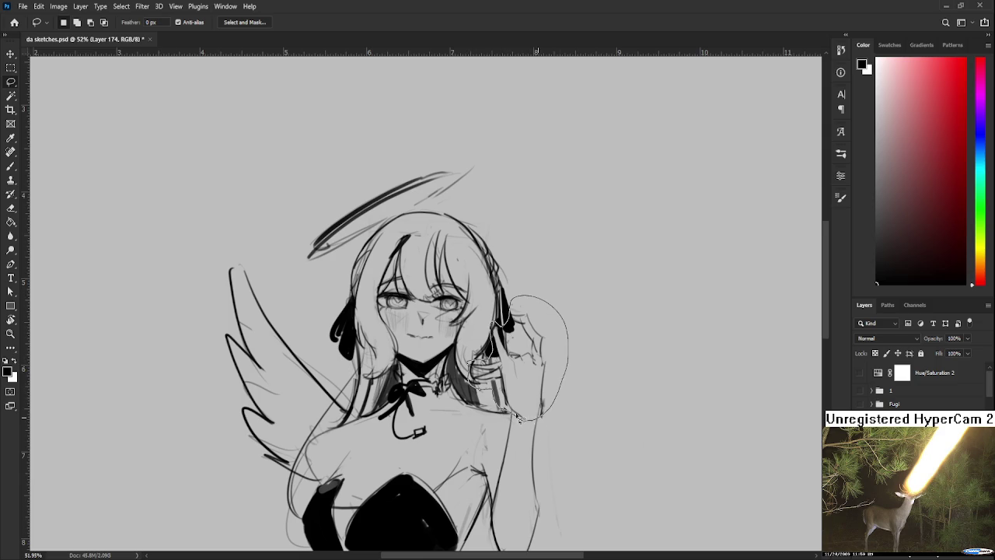
Scale the selected raised hand down to about 91% against the hair and deselect
{"action": "key", "text": "ctrl+t"}
{"action": "left_click_drag", "start_coordinate": [466, 294], "coordinate": [467, 308]}
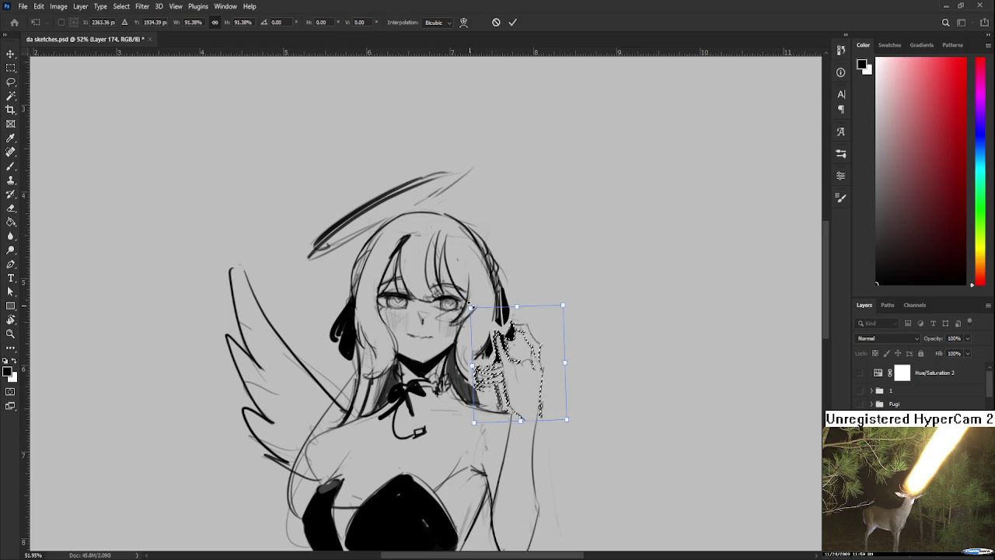
{"action": "key", "text": "Return"}
{"action": "key", "text": "ctrl+d"}
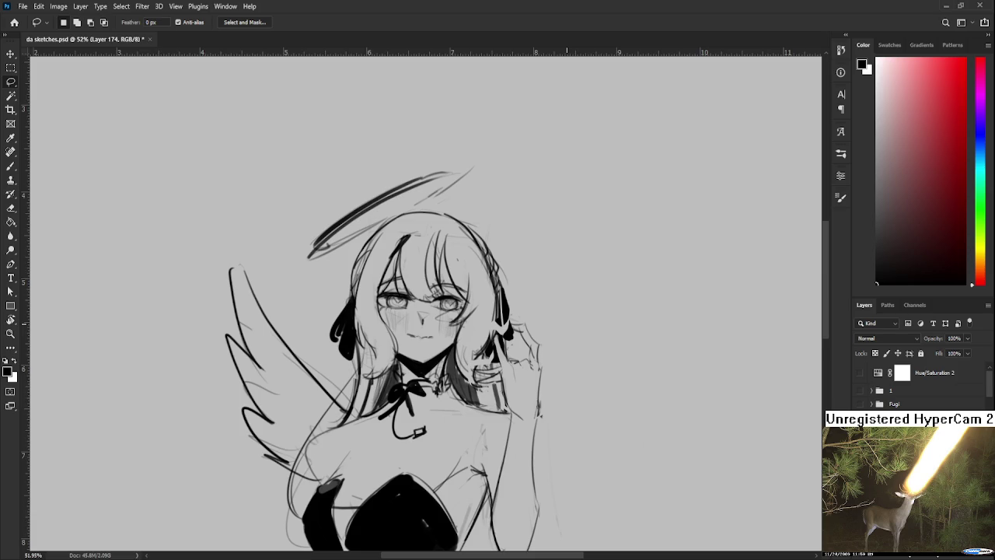
{"action": "scroll", "coordinate": [544, 325], "scroll_direction": "up", "scroll_amount": 2}
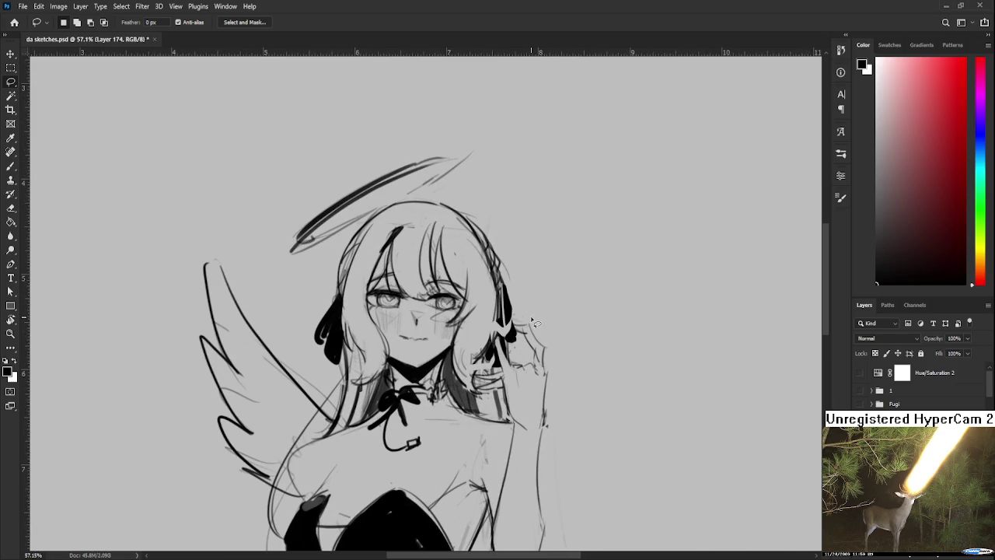
Darken the hair beside the right ear ribbon and add a short dark mark below it
{"action": "key", "text": "b"}
{"action": "mouse_move", "coordinate": [492, 350]}
{"action": "left_mouse_down"}
{"action": "mouse_move", "coordinate": [499, 370]}
{"action": "mouse_move", "coordinate": [503, 346]}
{"action": "mouse_move", "coordinate": [476, 388]}
{"action": "mouse_move", "coordinate": [483, 371]}
{"action": "left_mouse_up"}
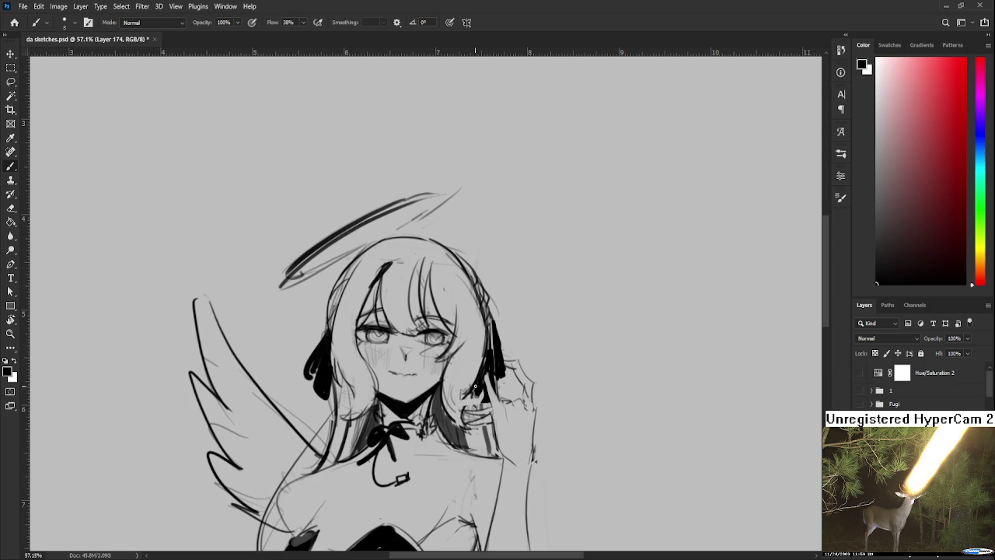
{"action": "left_click_drag", "start_coordinate": [481, 392], "coordinate": [480, 406]}
{"action": "scroll", "coordinate": [448, 378], "scroll_direction": "down", "scroll_amount": 2}
{"action": "scroll", "coordinate": [448, 378], "scroll_direction": "down", "scroll_amount": 3}
{"action": "scroll", "coordinate": [467, 396], "scroll_direction": "up", "scroll_amount": 3}
{"action": "scroll", "coordinate": [480, 412], "scroll_direction": "up", "scroll_amount": 1}
Draw a curved outer line along the arm
{"action": "key", "text": "e"}
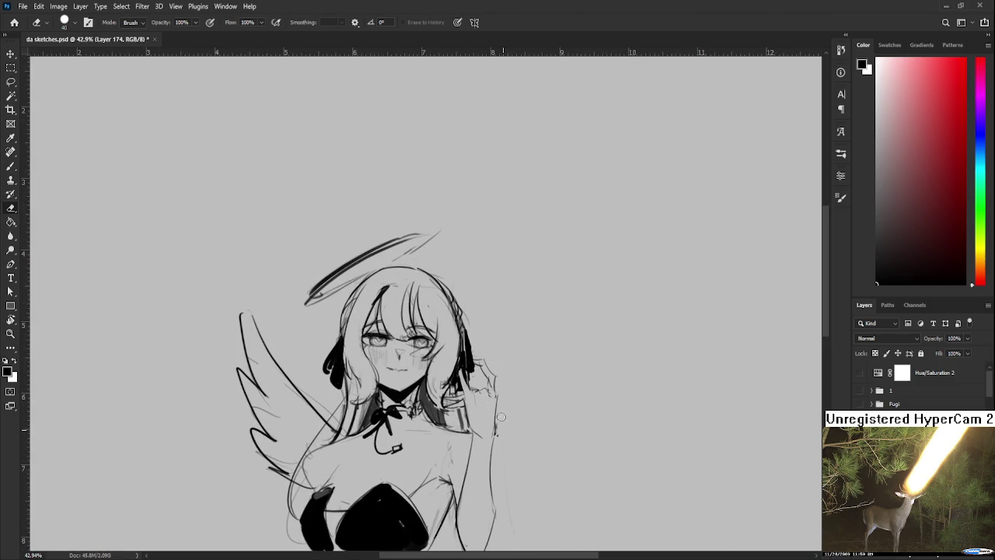
{"action": "key", "text": "b"}
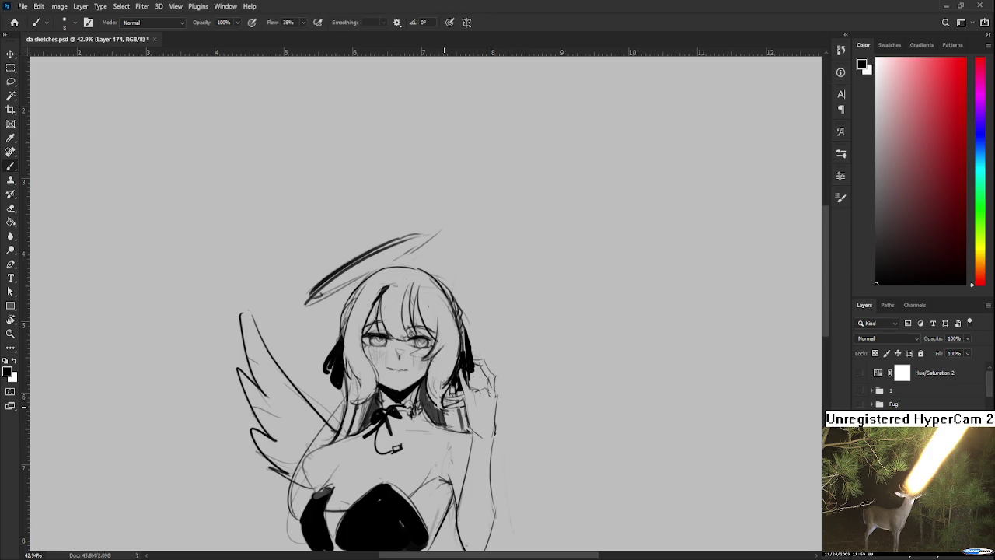
{"action": "key", "text": "bracketright"}
{"action": "key", "text": "bracketright"}
{"action": "scroll", "coordinate": [466, 389], "scroll_direction": "down", "scroll_amount": 2}
{"action": "key", "text": "bracketleft"}
{"action": "key", "text": "bracketleft"}
{"action": "left_click_drag", "start_coordinate": [486, 383], "coordinate": [470, 501]}
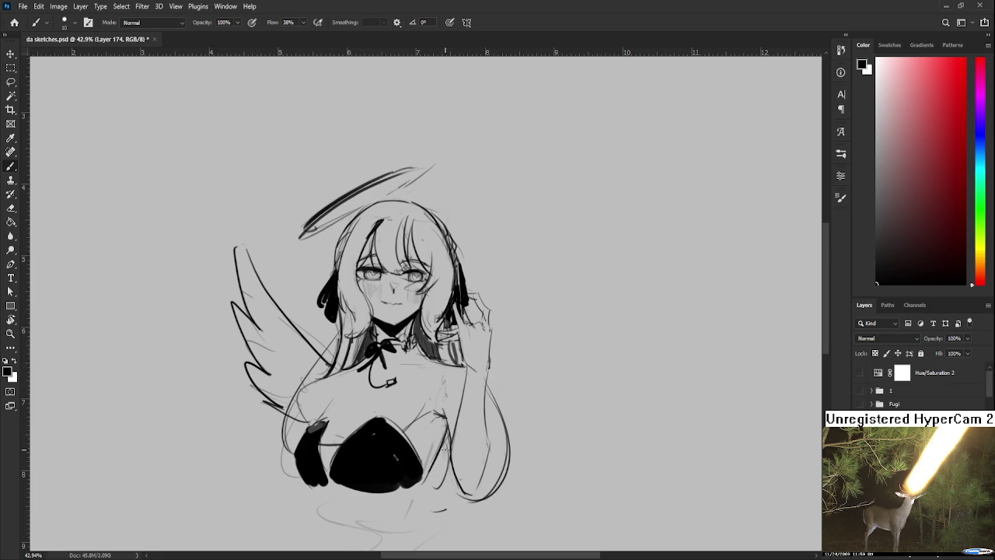
With a larger brush, shade grey beside the black chest and save the document
{"action": "mouse_move", "coordinate": [441, 441]}
{"action": "left_mouse_down"}
{"action": "mouse_move", "coordinate": [458, 496]}
{"action": "mouse_move", "coordinate": [447, 540]}
{"action": "left_mouse_up"}
{"action": "key", "text": "bracketright"}
{"action": "key", "text": "bracketright"}
{"action": "key", "text": "bracketright"}
{"action": "mouse_move", "coordinate": [465, 493]}
{"action": "left_mouse_down"}
{"action": "mouse_move", "coordinate": [444, 537]}
{"action": "mouse_move", "coordinate": [454, 540]}
{"action": "mouse_move", "coordinate": [458, 526]}
{"action": "left_mouse_up"}
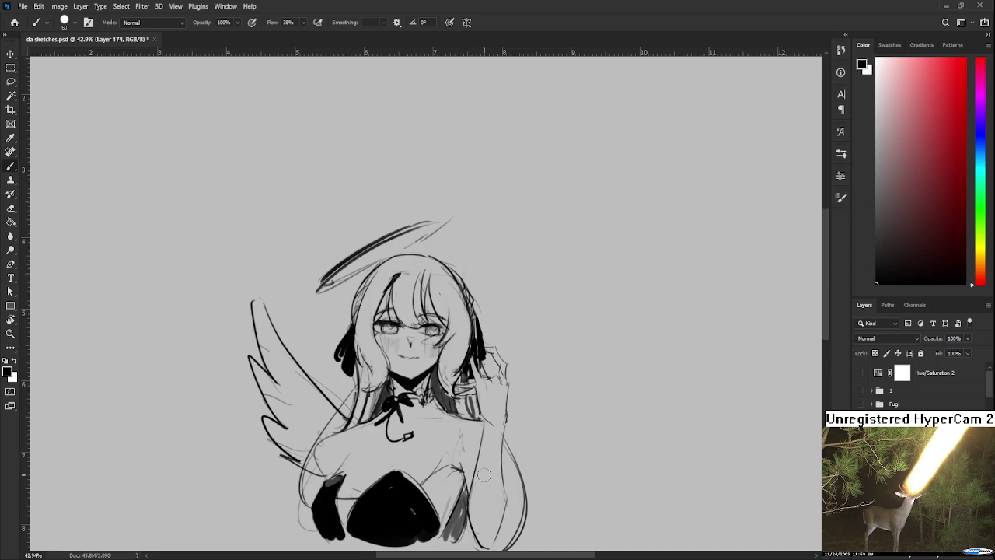
{"action": "scroll", "coordinate": [484, 474], "scroll_direction": "down", "scroll_amount": 3}
{"action": "key", "text": "r"}
{"action": "left_click_drag", "start_coordinate": [540, 400], "coordinate": [547, 414]}
{"action": "key", "text": "ctrl+s"}
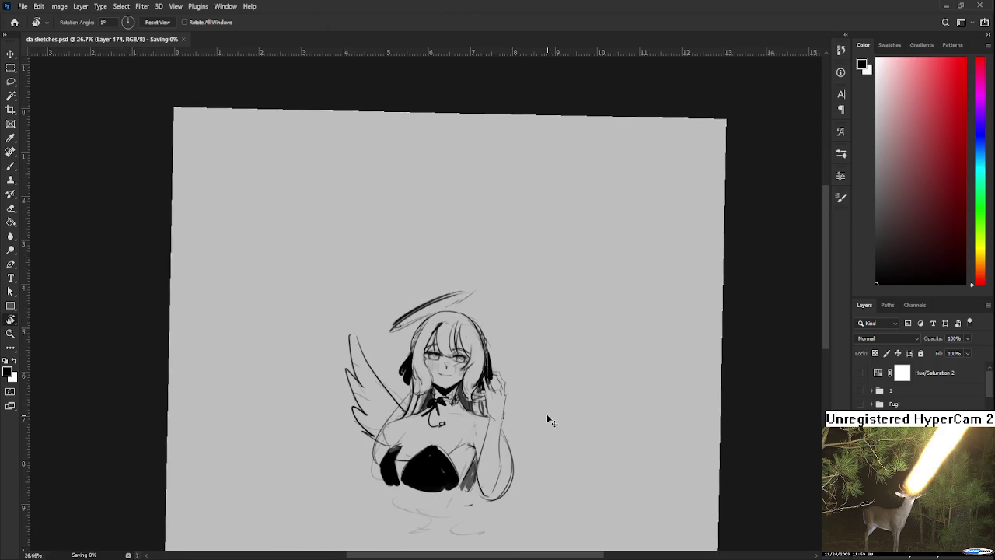
{"action": "scroll", "coordinate": [548, 420], "scroll_direction": "up", "scroll_amount": 3}
{"action": "scroll", "coordinate": [460, 522], "scroll_direction": "down", "scroll_amount": 2}
Lasso and delete the lower-body sketch lines, then save
{"action": "key", "text": "e"}
{"action": "mouse_move", "coordinate": [460, 523]}
{"action": "left_mouse_down"}
{"action": "mouse_move", "coordinate": [423, 448]}
{"action": "mouse_move", "coordinate": [517, 526]}
{"action": "mouse_move", "coordinate": [515, 482]}
{"action": "left_mouse_up"}
{"action": "key", "text": "l"}
{"action": "key", "text": "Delete"}
{"action": "scroll", "coordinate": [506, 381], "scroll_direction": "up", "scroll_amount": 2}
{"action": "key", "text": "ctrl+s"}
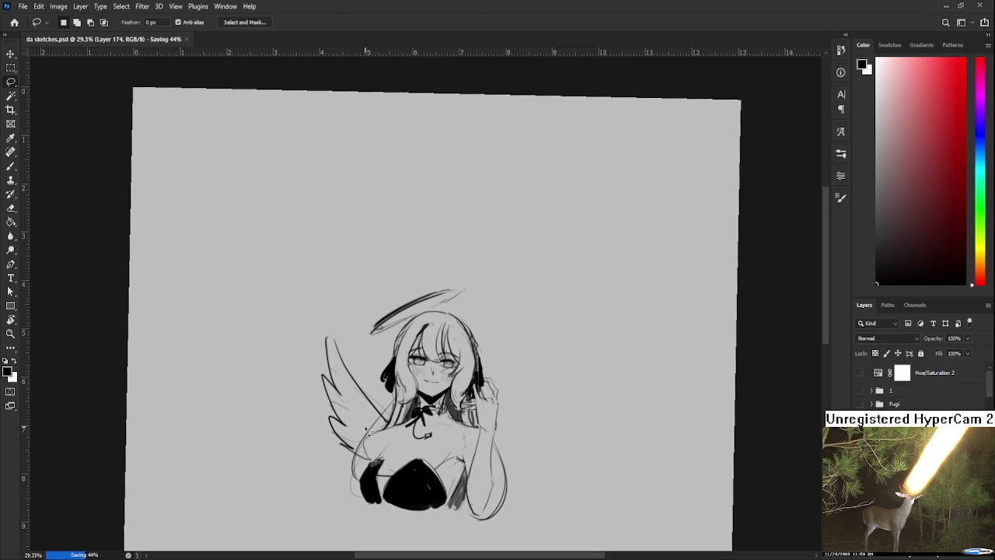
{"action": "key", "text": "e"}
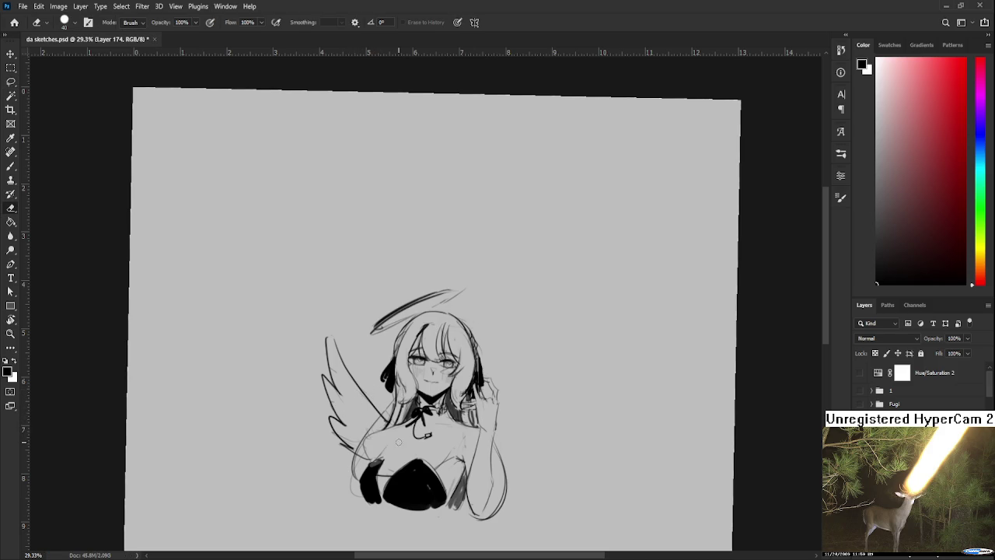
{"action": "left_click_drag", "start_coordinate": [473, 425], "coordinate": [451, 420]}
With the Brush, draw the small doodle head's hair strands, jaw and left hair outline, redoing misdrawn strokes
{"action": "key", "text": "b"}
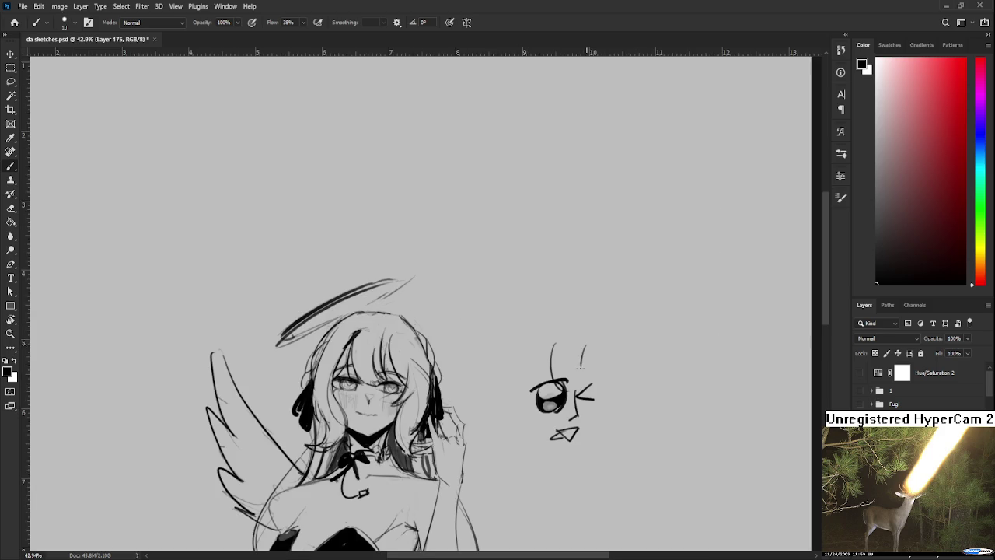
{"action": "left_click_drag", "start_coordinate": [596, 319], "coordinate": [611, 379]}
{"action": "key", "text": "ctrl+z"}
{"action": "mouse_move", "coordinate": [607, 340]}
{"action": "left_mouse_down"}
{"action": "mouse_move", "coordinate": [618, 350]}
{"action": "mouse_move", "coordinate": [599, 431]}
{"action": "left_mouse_up"}
{"action": "key", "text": "ctrl+z"}
{"action": "key", "text": "ctrl+z"}
{"action": "left_click_drag", "start_coordinate": [622, 378], "coordinate": [606, 441]}
{"action": "mouse_move", "coordinate": [540, 303]}
{"action": "left_mouse_down"}
{"action": "mouse_move", "coordinate": [570, 327]}
{"action": "mouse_move", "coordinate": [566, 462]}
{"action": "left_mouse_up"}
{"action": "left_click_drag", "start_coordinate": [561, 362], "coordinate": [540, 445]}
{"action": "key", "text": "ctrl+z"}
{"action": "left_click_drag", "start_coordinate": [571, 330], "coordinate": [541, 418]}
{"action": "key", "text": "ctrl+z"}
{"action": "left_click_drag", "start_coordinate": [544, 367], "coordinate": [527, 464]}
{"action": "key", "text": "ctrl+z"}
{"action": "left_click_drag", "start_coordinate": [549, 384], "coordinate": [522, 459]}
Add the right hair arc and short strokes on the left hair of the small head
{"action": "left_click_drag", "start_coordinate": [570, 411], "coordinate": [564, 422]}
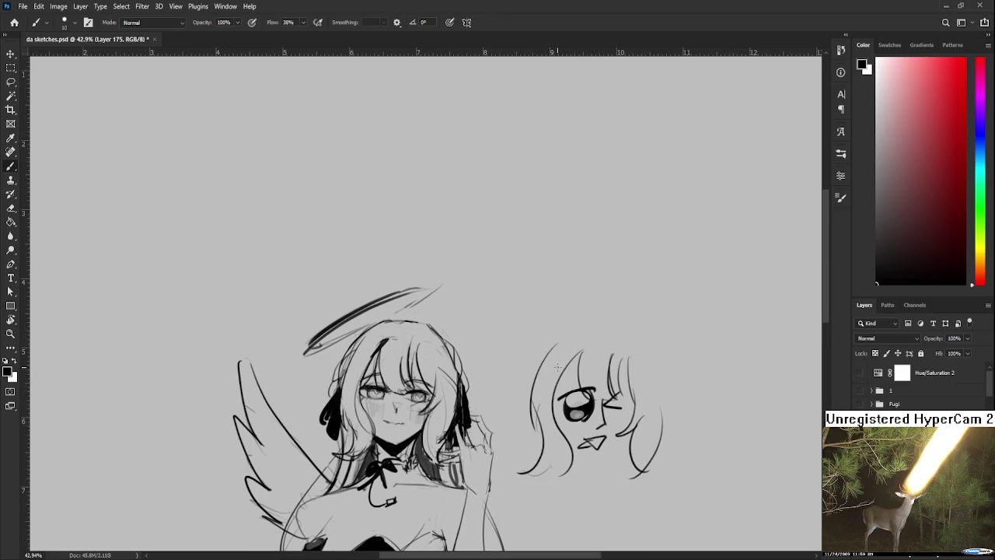
{"action": "mouse_move", "coordinate": [575, 340]}
{"action": "left_mouse_down"}
{"action": "mouse_move", "coordinate": [545, 365]}
{"action": "mouse_move", "coordinate": [618, 337]}
{"action": "mouse_move", "coordinate": [658, 397]}
{"action": "left_mouse_up"}
{"action": "key", "text": "ctrl+z"}
{"action": "key", "text": "ctrl+z"}
{"action": "key", "text": "ctrl+z"}
{"action": "mouse_move", "coordinate": [629, 341]}
{"action": "left_mouse_down"}
{"action": "mouse_move", "coordinate": [658, 410]}
{"action": "mouse_move", "coordinate": [648, 373]}
{"action": "left_mouse_up"}
{"action": "left_click_drag", "start_coordinate": [543, 358], "coordinate": [533, 377]}
{"action": "mouse_move", "coordinate": [546, 374]}
{"action": "left_mouse_down"}
{"action": "mouse_move", "coordinate": [521, 400]}
{"action": "mouse_move", "coordinate": [550, 408]}
{"action": "left_mouse_up"}
With a larger brush, fill the small head's left hair black, then add thin edge strokes and blacken the right edge
{"action": "key", "text": "bracketright"}
{"action": "key", "text": "bracketright"}
{"action": "key", "text": "bracketright"}
{"action": "mouse_move", "coordinate": [543, 367]}
{"action": "left_mouse_down"}
{"action": "mouse_move", "coordinate": [522, 400]}
{"action": "mouse_move", "coordinate": [544, 409]}
{"action": "left_mouse_up"}
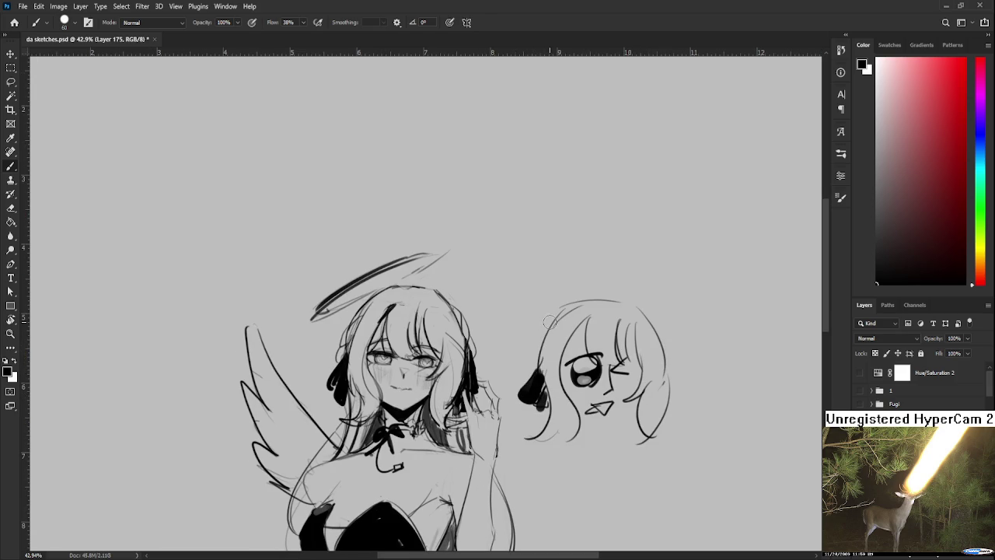
{"action": "key", "text": "bracketleft"}
{"action": "key", "text": "bracketleft"}
{"action": "key", "text": "bracketleft"}
{"action": "mouse_move", "coordinate": [554, 318]}
{"action": "left_mouse_down"}
{"action": "mouse_move", "coordinate": [535, 333]}
{"action": "mouse_move", "coordinate": [528, 364]}
{"action": "left_mouse_up"}
{"action": "left_click_drag", "start_coordinate": [590, 350], "coordinate": [580, 333]}
{"action": "mouse_move", "coordinate": [652, 309]}
{"action": "left_mouse_down"}
{"action": "mouse_move", "coordinate": [639, 334]}
{"action": "mouse_move", "coordinate": [658, 378]}
{"action": "left_mouse_up"}
{"action": "mouse_move", "coordinate": [656, 343]}
{"action": "left_mouse_down"}
{"action": "mouse_move", "coordinate": [659, 381]}
{"action": "mouse_move", "coordinate": [672, 351]}
{"action": "left_mouse_up"}
Try a chin curve and a thin stroke right of the hair, then undo both
{"action": "mouse_move", "coordinate": [578, 376]}
{"action": "left_mouse_down"}
{"action": "mouse_move", "coordinate": [636, 370]}
{"action": "mouse_move", "coordinate": [617, 360]}
{"action": "left_mouse_up"}
{"action": "key", "text": "ctrl+z"}
{"action": "key", "text": "ctrl+z"}
{"action": "left_click_drag", "start_coordinate": [645, 325], "coordinate": [691, 337]}
{"action": "key", "text": "ctrl+z"}
{"action": "mouse_move", "coordinate": [645, 303]}
{"action": "left_mouse_down"}
{"action": "mouse_move", "coordinate": [691, 317]}
{"action": "mouse_move", "coordinate": [674, 325]}
{"action": "left_mouse_up"}
{"action": "key", "text": "ctrl+z"}
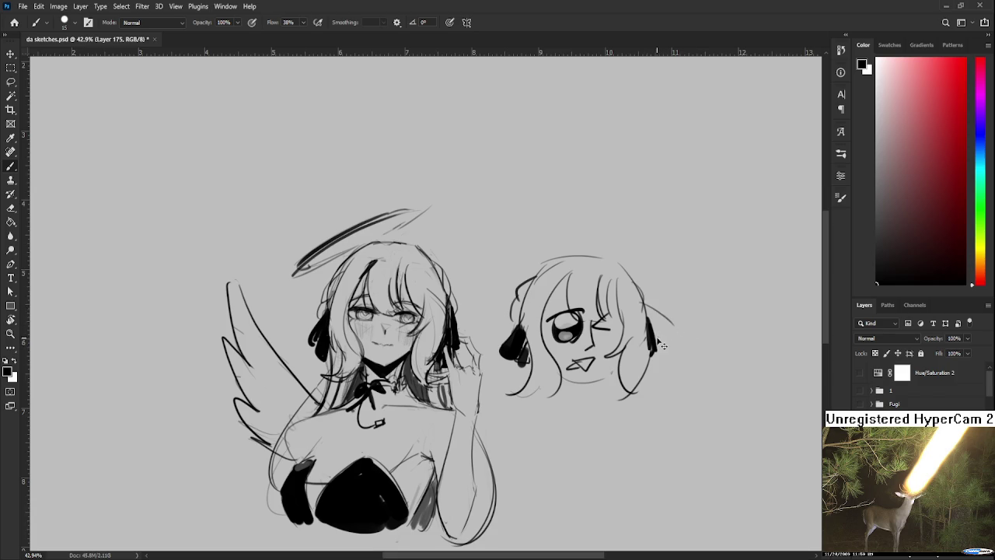
Draw a hair stroke, a line leading out, and a star beside the chibi's head
{"action": "scroll", "coordinate": [638, 365], "scroll_direction": "down", "scroll_amount": 1}
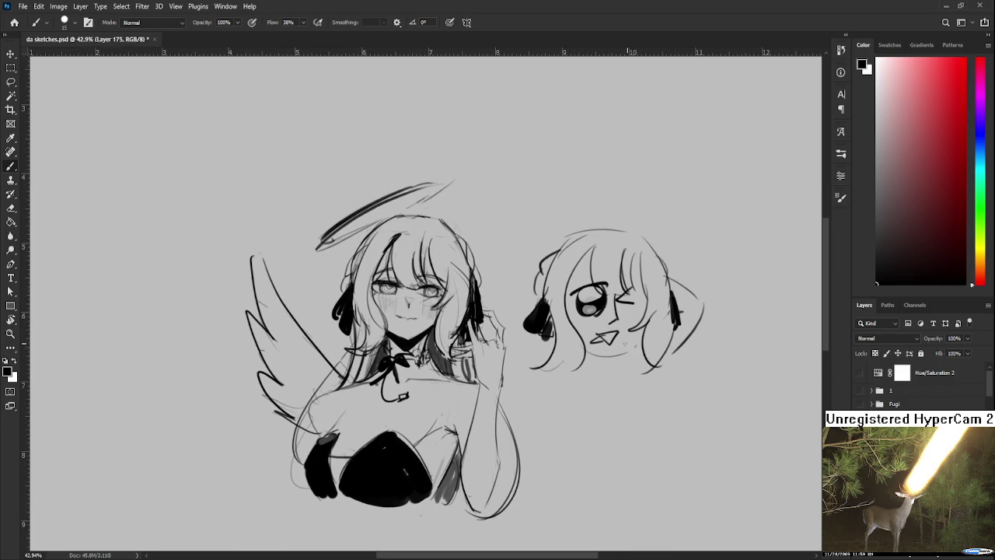
{"action": "left_click_drag", "start_coordinate": [561, 349], "coordinate": [532, 366]}
{"action": "left_click_drag", "start_coordinate": [620, 334], "coordinate": [587, 398]}
{"action": "left_click_drag", "start_coordinate": [636, 319], "coordinate": [678, 305]}
Below the chibi, sketch the new face's eye arcs and a curve beside the nose
{"action": "scroll", "coordinate": [658, 304], "scroll_direction": "down", "scroll_amount": 3}
{"action": "scroll", "coordinate": [644, 288], "scroll_direction": "down", "scroll_amount": 2}
{"action": "scroll", "coordinate": [644, 289], "scroll_direction": "left", "scroll_amount": 1}
{"action": "scroll", "coordinate": [655, 311], "scroll_direction": "down", "scroll_amount": 2}
{"action": "scroll", "coordinate": [656, 311], "scroll_direction": "down", "scroll_amount": 1}
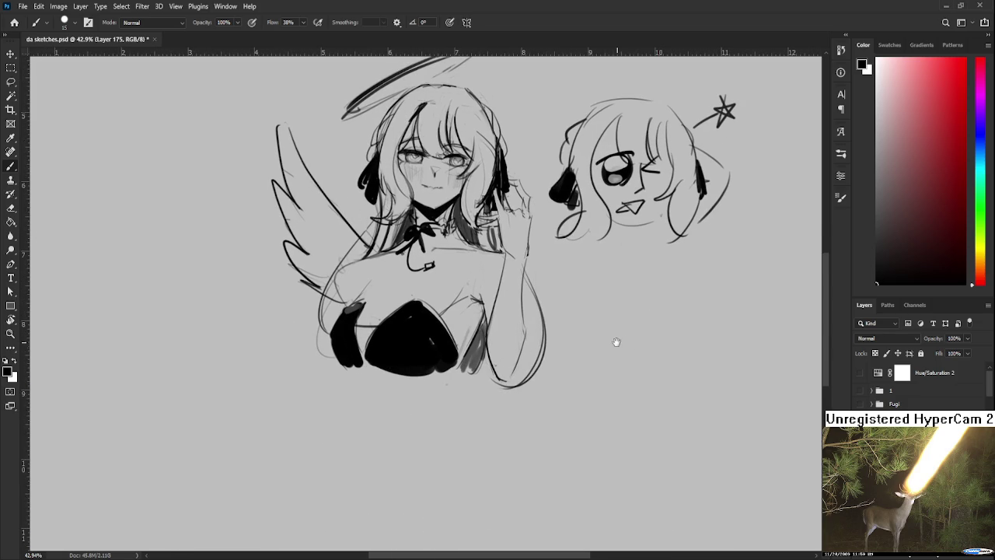
{"action": "left_click_drag", "start_coordinate": [617, 342], "coordinate": [625, 304]}
{"action": "mouse_move", "coordinate": [586, 367]}
{"action": "left_mouse_down"}
{"action": "mouse_move", "coordinate": [628, 362]}
{"action": "mouse_move", "coordinate": [602, 325]}
{"action": "mouse_move", "coordinate": [627, 319]}
{"action": "mouse_move", "coordinate": [583, 339]}
{"action": "mouse_move", "coordinate": [601, 366]}
{"action": "mouse_move", "coordinate": [636, 350]}
{"action": "left_mouse_up"}
{"action": "key", "text": "ctrl+z"}
{"action": "mouse_move", "coordinate": [552, 277]}
{"action": "left_mouse_down"}
{"action": "mouse_move", "coordinate": [562, 299]}
{"action": "mouse_move", "coordinate": [636, 298]}
{"action": "mouse_move", "coordinate": [561, 335]}
{"action": "mouse_move", "coordinate": [575, 355]}
{"action": "left_mouse_up"}
Remove the stray mark above the left eye and draw hair strands over the new face
{"action": "scroll", "coordinate": [590, 311], "scroll_direction": "up", "scroll_amount": 2}
{"action": "key", "text": "ctrl+z"}
{"action": "key", "text": "ctrl+z"}
{"action": "mouse_move", "coordinate": [602, 286]}
{"action": "left_mouse_down"}
{"action": "mouse_move", "coordinate": [598, 350]}
{"action": "mouse_move", "coordinate": [611, 354]}
{"action": "left_mouse_up"}
{"action": "left_click_drag", "start_coordinate": [637, 310], "coordinate": [642, 352]}
{"action": "left_click_drag", "start_coordinate": [642, 351], "coordinate": [654, 332]}
Try several crown, cheek and jaw curves on the left, undoing each attempt
{"action": "key", "text": "ctrl+z"}
{"action": "mouse_move", "coordinate": [591, 265]}
{"action": "left_mouse_down"}
{"action": "mouse_move", "coordinate": [550, 353]}
{"action": "mouse_move", "coordinate": [555, 342]}
{"action": "mouse_move", "coordinate": [565, 415]}
{"action": "left_mouse_up"}
{"action": "key", "text": "ctrl+z"}
{"action": "left_click_drag", "start_coordinate": [553, 289], "coordinate": [526, 432]}
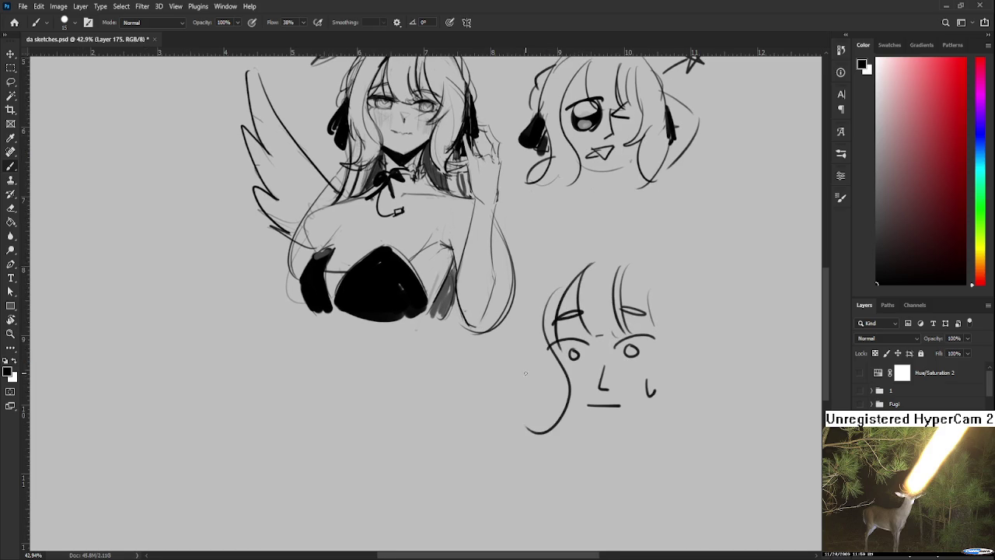
{"action": "key", "text": "ctrl+z"}
{"action": "mouse_move", "coordinate": [581, 275]}
{"action": "left_mouse_down"}
{"action": "mouse_move", "coordinate": [546, 387]}
{"action": "mouse_move", "coordinate": [561, 411]}
{"action": "mouse_move", "coordinate": [520, 444]}
{"action": "left_mouse_up"}
Draw the shorter left outer hair curve and hang a triangle earring below it
{"action": "key", "text": "ctrl+z"}
{"action": "key", "text": "ctrl+z"}
{"action": "left_click_drag", "start_coordinate": [544, 380], "coordinate": [523, 435]}
{"action": "scroll", "coordinate": [535, 420], "scroll_direction": "up", "scroll_amount": 1}
{"action": "left_click_drag", "start_coordinate": [554, 299], "coordinate": [535, 416]}
{"action": "key", "text": "ctrl+z"}
{"action": "mouse_move", "coordinate": [531, 340]}
{"action": "left_mouse_down"}
{"action": "mouse_move", "coordinate": [507, 418]}
{"action": "mouse_move", "coordinate": [526, 429]}
{"action": "left_mouse_up"}
{"action": "mouse_move", "coordinate": [523, 384]}
{"action": "left_mouse_down"}
{"action": "mouse_move", "coordinate": [518, 405]}
{"action": "mouse_move", "coordinate": [539, 437]}
{"action": "left_mouse_up"}
{"action": "scroll", "coordinate": [544, 350], "scroll_direction": "up", "scroll_amount": 1}
{"action": "left_click_drag", "start_coordinate": [589, 299], "coordinate": [542, 322]}
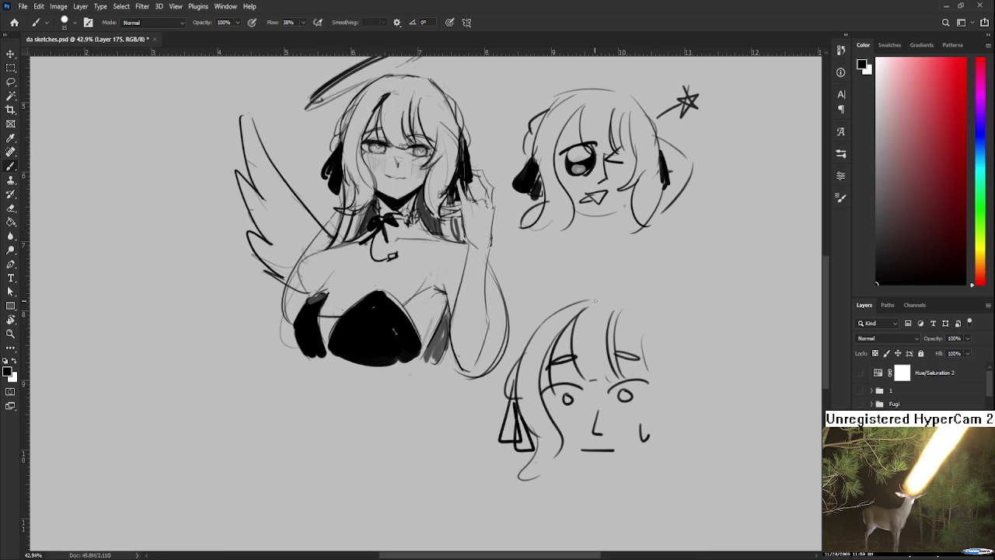
Draw the long right-side hair curves and a reinforced triangle earring on the right
{"action": "mouse_move", "coordinate": [600, 301]}
{"action": "left_mouse_down"}
{"action": "mouse_move", "coordinate": [654, 319]}
{"action": "mouse_move", "coordinate": [678, 448]}
{"action": "left_mouse_up"}
{"action": "key", "text": "ctrl+z"}
{"action": "left_click_drag", "start_coordinate": [653, 316], "coordinate": [679, 440]}
{"action": "left_click_drag", "start_coordinate": [658, 334], "coordinate": [632, 433]}
{"action": "key", "text": "ctrl+z"}
{"action": "left_click_drag", "start_coordinate": [643, 353], "coordinate": [671, 463]}
{"action": "mouse_move", "coordinate": [676, 373]}
{"action": "left_mouse_down"}
{"action": "mouse_move", "coordinate": [659, 462]}
{"action": "mouse_move", "coordinate": [687, 437]}
{"action": "left_mouse_up"}
{"action": "left_click_drag", "start_coordinate": [683, 394], "coordinate": [692, 435]}
Add a question mark beside the lower head
{"action": "left_click_drag", "start_coordinate": [578, 472], "coordinate": [587, 419]}
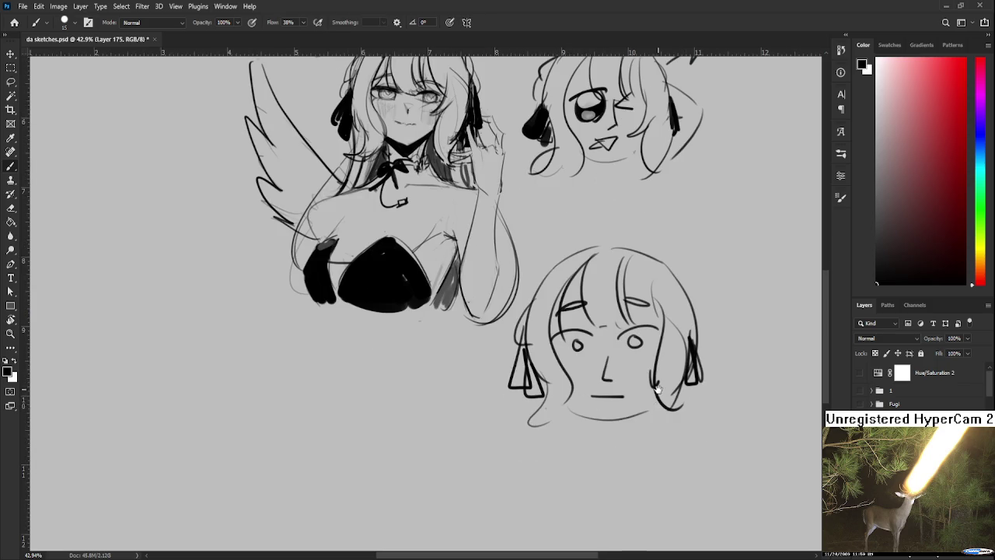
{"action": "left_click_drag", "start_coordinate": [658, 384], "coordinate": [638, 429]}
{"action": "left_click_drag", "start_coordinate": [673, 320], "coordinate": [682, 337]}
{"action": "left_click_drag", "start_coordinate": [649, 397], "coordinate": [663, 322]}
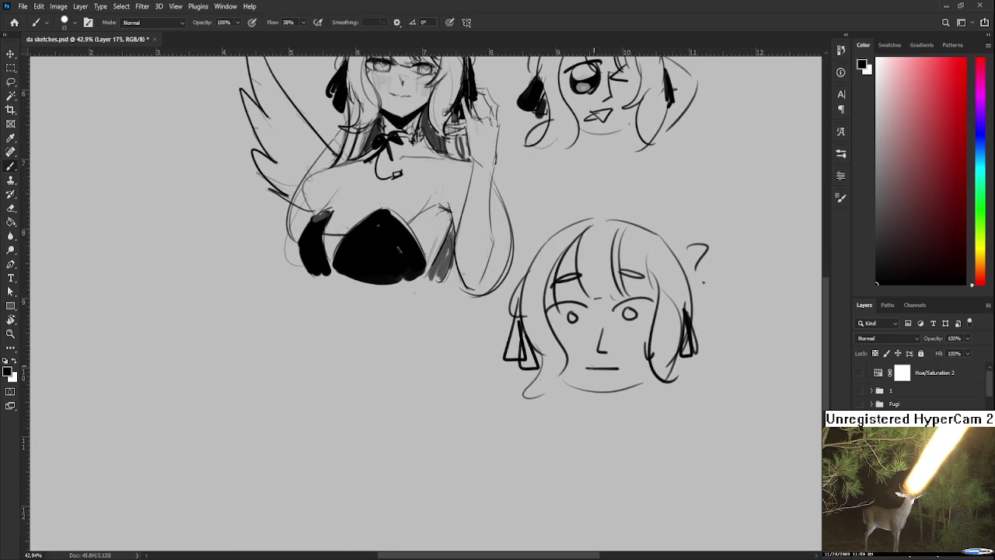
Sketch a rough shoulder below the head's left side and recentre the view
{"action": "left_click_drag", "start_coordinate": [536, 385], "coordinate": [499, 447]}
{"action": "mouse_move", "coordinate": [547, 394]}
{"action": "left_mouse_down"}
{"action": "mouse_move", "coordinate": [512, 430]}
{"action": "mouse_move", "coordinate": [549, 426]}
{"action": "left_mouse_up"}
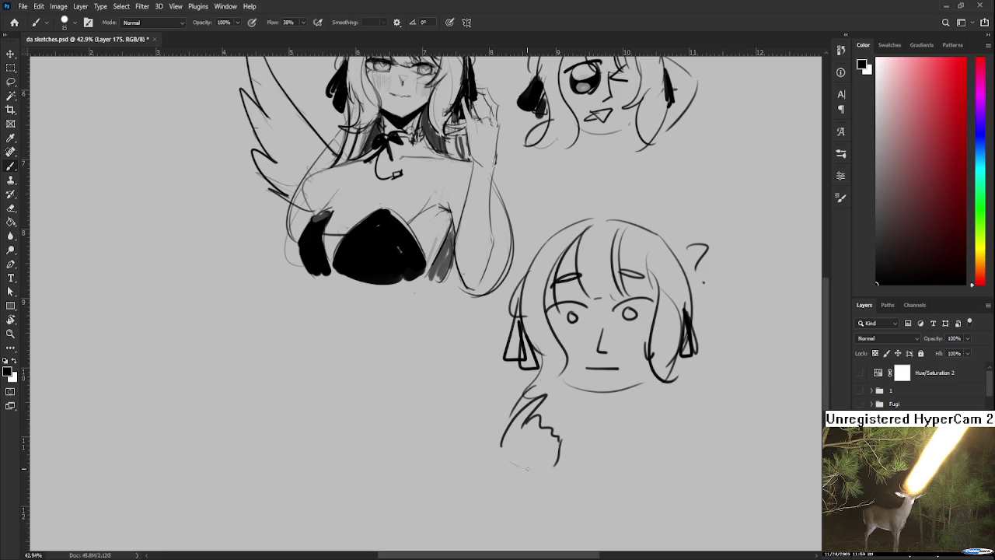
{"action": "left_click_drag", "start_coordinate": [619, 351], "coordinate": [581, 397]}
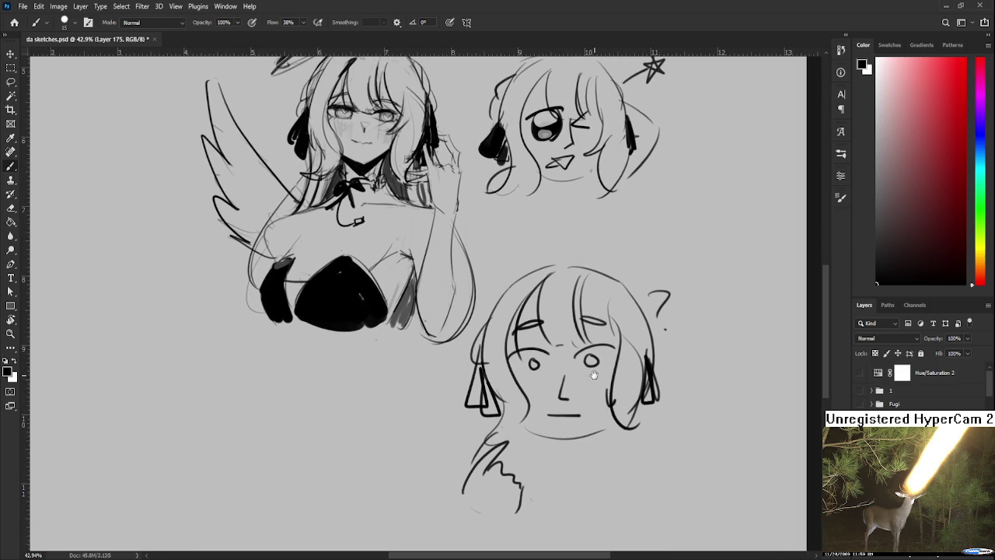
{"action": "scroll", "coordinate": [593, 375], "scroll_direction": "down", "scroll_amount": 3}
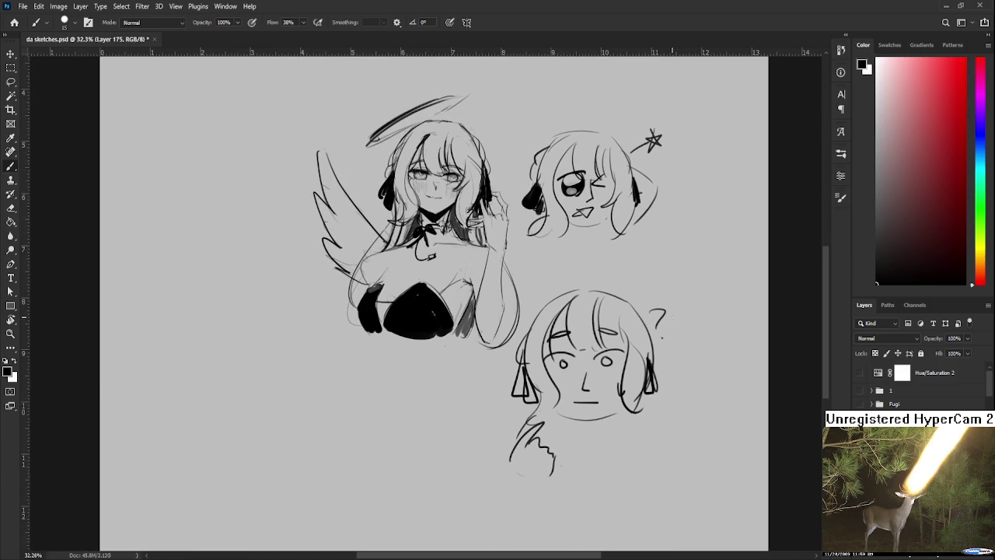
Trim the question mark's bottom, then shrink the lower girl to about 72% and nudge her up
{"action": "key", "text": "e"}
{"action": "mouse_move", "coordinate": [658, 328]}
{"action": "left_mouse_down"}
{"action": "mouse_move", "coordinate": [656, 306]}
{"action": "mouse_move", "coordinate": [638, 317]}
{"action": "left_mouse_up"}
{"action": "key", "text": "b"}
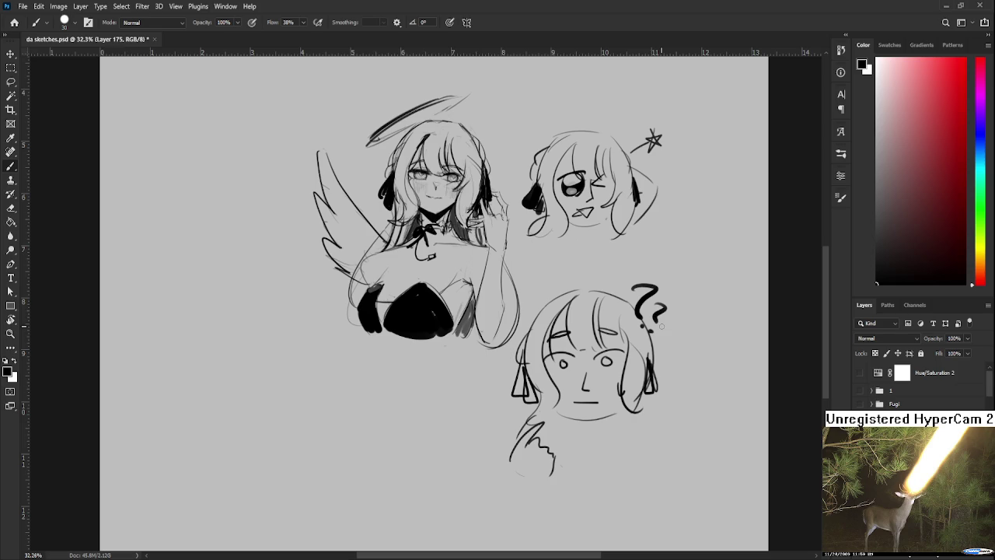
{"action": "key", "text": "l"}
{"action": "mouse_move", "coordinate": [540, 281]}
{"action": "left_mouse_down"}
{"action": "mouse_move", "coordinate": [626, 250]}
{"action": "mouse_move", "coordinate": [505, 379]}
{"action": "mouse_move", "coordinate": [541, 282]}
{"action": "left_mouse_up"}
{"action": "key", "text": "ctrl+t"}
{"action": "left_click_drag", "start_coordinate": [763, 248], "coordinate": [678, 321]}
{"action": "mouse_move", "coordinate": [652, 379]}
{"action": "left_mouse_down"}
{"action": "mouse_move", "coordinate": [651, 365]}
{"action": "mouse_move", "coordinate": [708, 391]}
{"action": "left_mouse_up"}
{"action": "key", "text": "Return"}
{"action": "key", "text": "ctrl+d"}
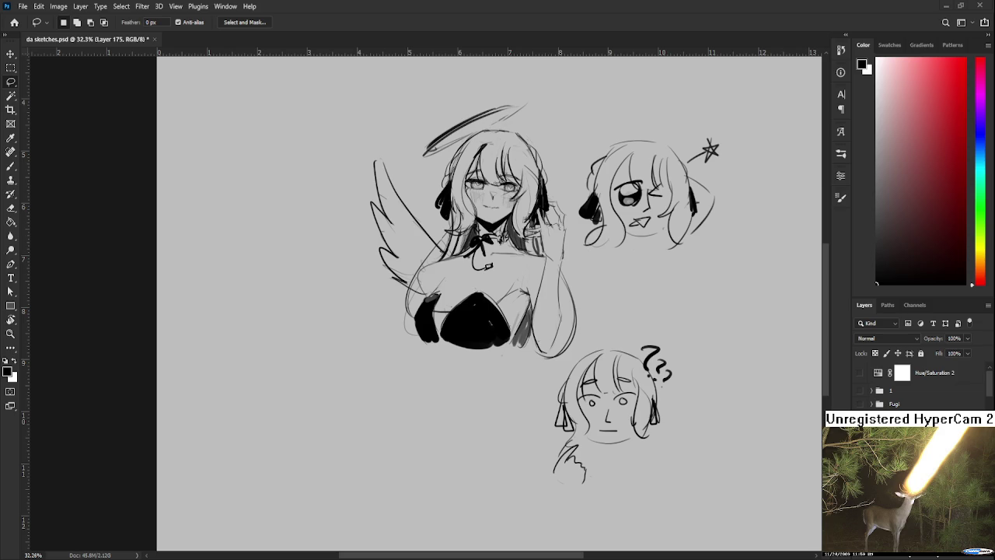
Start a new lower-left head with closed eyes, a nose and hair curves
{"action": "mouse_move", "coordinate": [396, 400]}
{"action": "left_mouse_down"}
{"action": "mouse_move", "coordinate": [588, 395]}
{"action": "mouse_move", "coordinate": [528, 425]}
{"action": "left_mouse_up"}
{"action": "key", "text": "b"}
{"action": "left_click_drag", "start_coordinate": [561, 326], "coordinate": [542, 338]}
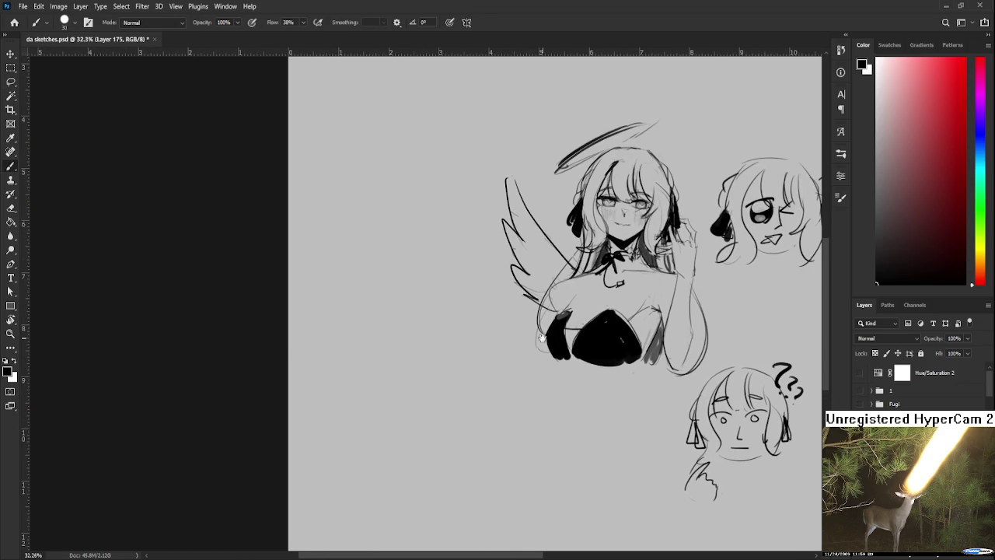
{"action": "mouse_move", "coordinate": [449, 360]}
{"action": "left_mouse_down"}
{"action": "mouse_move", "coordinate": [483, 371]}
{"action": "mouse_move", "coordinate": [516, 358]}
{"action": "left_mouse_up"}
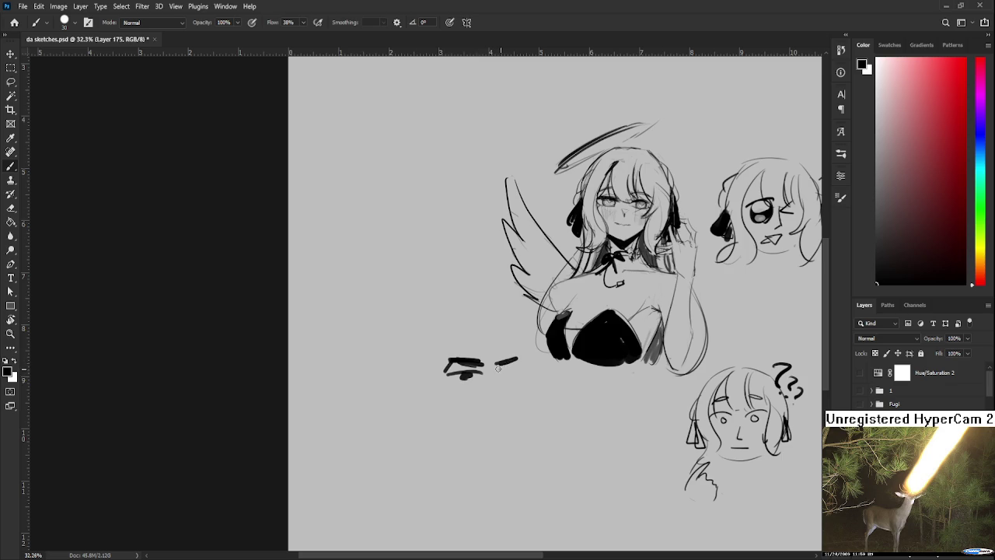
{"action": "mouse_move", "coordinate": [490, 366]}
{"action": "left_mouse_down"}
{"action": "mouse_move", "coordinate": [492, 394]}
{"action": "mouse_move", "coordinate": [520, 406]}
{"action": "mouse_move", "coordinate": [513, 420]}
{"action": "mouse_move", "coordinate": [542, 395]}
{"action": "mouse_move", "coordinate": [546, 404]}
{"action": "mouse_move", "coordinate": [552, 389]}
{"action": "mouse_move", "coordinate": [521, 414]}
{"action": "mouse_move", "coordinate": [536, 427]}
{"action": "mouse_move", "coordinate": [552, 419]}
{"action": "left_mouse_up"}
{"action": "key", "text": "ctrl+z"}
{"action": "key", "text": "ctrl+z"}
{"action": "key", "text": "ctrl+z"}
{"action": "key", "text": "ctrl+z"}
{"action": "key", "text": "ctrl+z"}
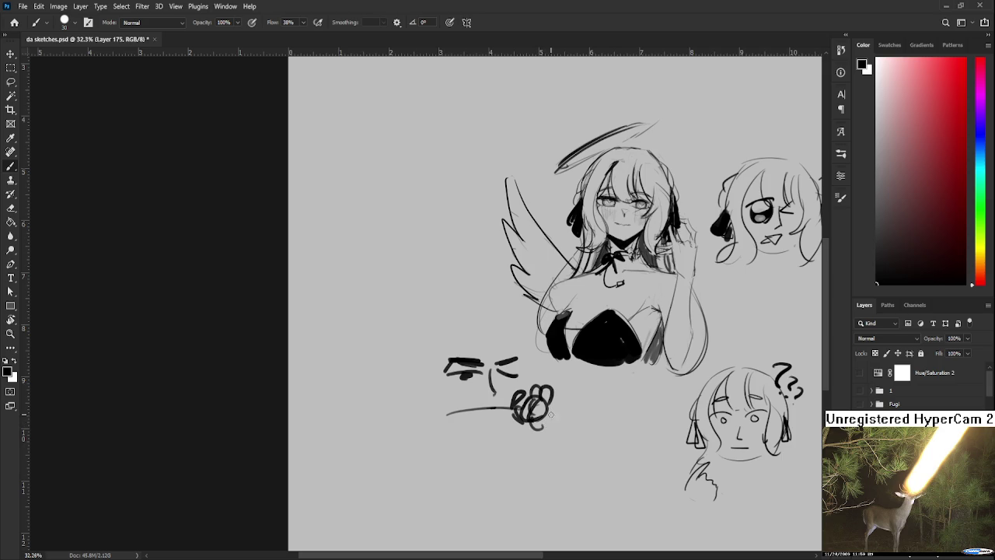
{"action": "mouse_move", "coordinate": [491, 414]}
{"action": "left_mouse_down"}
{"action": "mouse_move", "coordinate": [530, 381]}
{"action": "mouse_move", "coordinate": [530, 424]}
{"action": "left_mouse_up"}
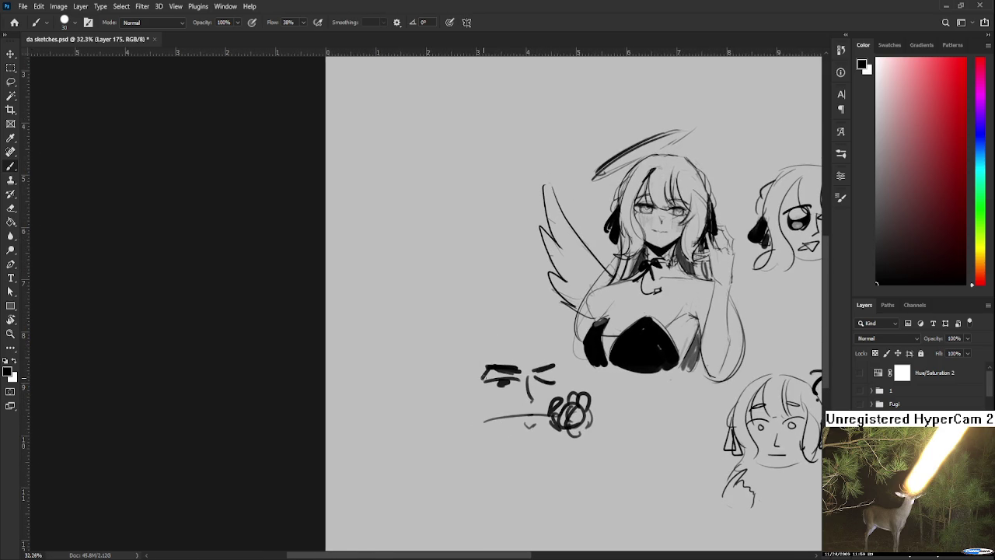
{"action": "mouse_move", "coordinate": [511, 323]}
{"action": "left_mouse_down"}
{"action": "mouse_move", "coordinate": [503, 365]}
{"action": "mouse_move", "coordinate": [530, 377]}
{"action": "left_mouse_up"}
{"action": "key", "text": "ctrl+z"}
{"action": "mouse_move", "coordinate": [543, 328]}
{"action": "left_mouse_down"}
{"action": "mouse_move", "coordinate": [537, 381]}
{"action": "mouse_move", "coordinate": [547, 365]}
{"action": "mouse_move", "coordinate": [564, 387]}
{"action": "left_mouse_up"}
{"action": "key", "text": "ctrl+z"}
Outline the new head's face sides, triangle earring, head arc, chin and hair strands
{"action": "left_click_drag", "start_coordinate": [506, 327], "coordinate": [488, 401]}
{"action": "key", "text": "ctrl+z"}
{"action": "key", "text": "ctrl+z"}
{"action": "mouse_move", "coordinate": [481, 352]}
{"action": "left_mouse_down"}
{"action": "mouse_move", "coordinate": [467, 447]}
{"action": "mouse_move", "coordinate": [488, 432]}
{"action": "mouse_move", "coordinate": [467, 454]}
{"action": "left_mouse_up"}
{"action": "key", "text": "ctrl+z"}
{"action": "mouse_move", "coordinate": [465, 386]}
{"action": "left_mouse_down"}
{"action": "mouse_move", "coordinate": [451, 432]}
{"action": "mouse_move", "coordinate": [464, 426]}
{"action": "left_mouse_up"}
{"action": "key", "text": "ctrl+z"}
{"action": "left_click_drag", "start_coordinate": [477, 348], "coordinate": [458, 396]}
{"action": "left_click_drag", "start_coordinate": [498, 316], "coordinate": [468, 373]}
{"action": "key", "text": "ctrl+z"}
{"action": "key", "text": "ctrl+z"}
{"action": "mouse_move", "coordinate": [482, 337]}
{"action": "left_mouse_down"}
{"action": "mouse_move", "coordinate": [556, 323]}
{"action": "mouse_move", "coordinate": [576, 381]}
{"action": "left_mouse_up"}
{"action": "key", "text": "ctrl+z"}
{"action": "mouse_move", "coordinate": [561, 339]}
{"action": "left_mouse_down"}
{"action": "mouse_move", "coordinate": [574, 390]}
{"action": "mouse_move", "coordinate": [579, 360]}
{"action": "left_mouse_up"}
{"action": "key", "text": "ctrl+z"}
{"action": "mouse_move", "coordinate": [497, 404]}
{"action": "left_mouse_down"}
{"action": "mouse_move", "coordinate": [555, 400]}
{"action": "mouse_move", "coordinate": [546, 389]}
{"action": "mouse_move", "coordinate": [555, 396]}
{"action": "mouse_move", "coordinate": [569, 345]}
{"action": "left_mouse_up"}
{"action": "key", "text": "ctrl+z"}
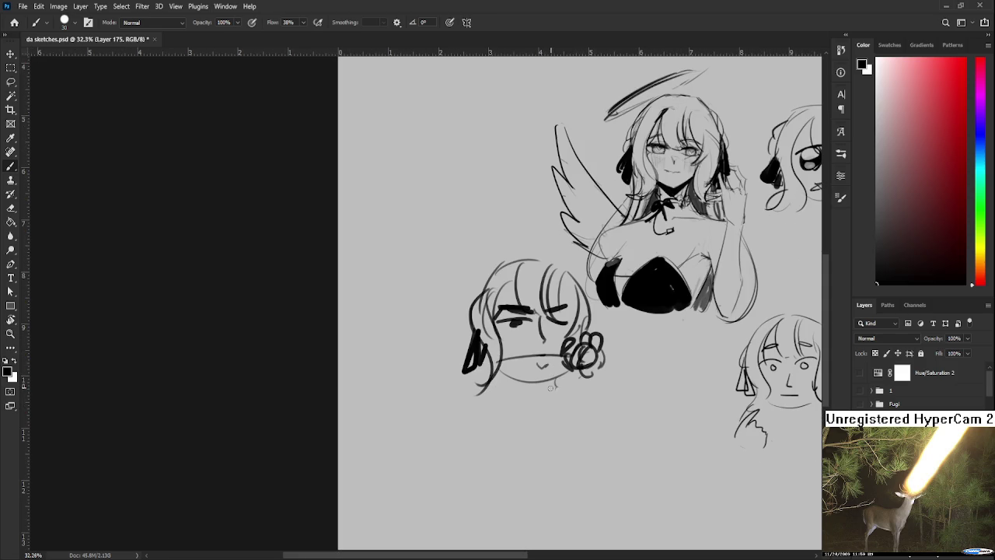
{"action": "left_click_drag", "start_coordinate": [550, 387], "coordinate": [582, 388]}
{"action": "mouse_move", "coordinate": [500, 314]}
{"action": "left_mouse_down"}
{"action": "mouse_move", "coordinate": [433, 357]}
{"action": "mouse_move", "coordinate": [466, 367]}
{"action": "left_mouse_up"}
{"action": "key", "text": "ctrl+z"}
{"action": "key", "text": "ctrl+z"}
{"action": "key", "text": "ctrl+z"}
{"action": "left_click_drag", "start_coordinate": [502, 308], "coordinate": [440, 362]}
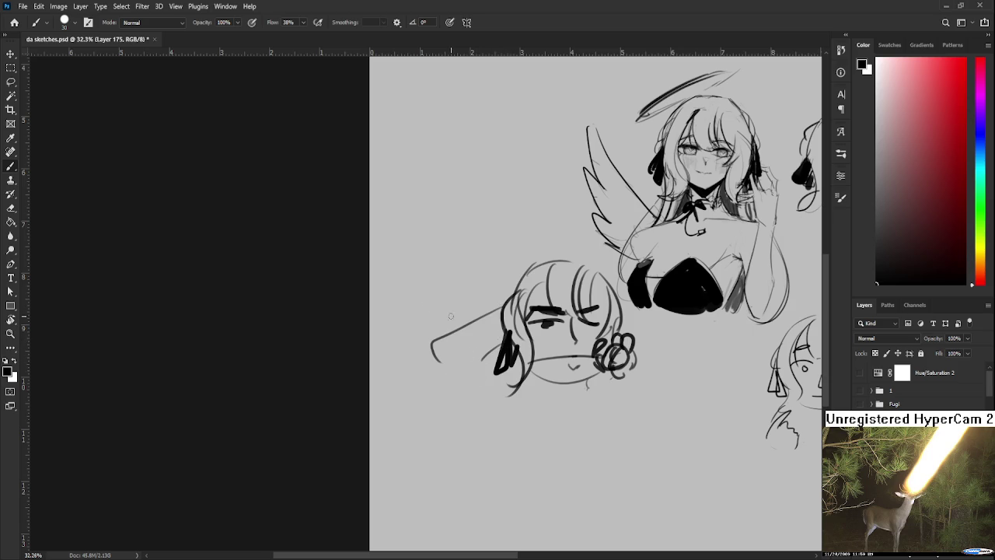
{"action": "key", "text": "ctrl+z"}
Draw the raised arm arching over the head, plus strokes below the flower
{"action": "mouse_move", "coordinate": [505, 297]}
{"action": "left_mouse_down"}
{"action": "mouse_move", "coordinate": [566, 307]}
{"action": "mouse_move", "coordinate": [498, 297]}
{"action": "left_mouse_up"}
{"action": "key", "text": "ctrl+z"}
{"action": "left_click_drag", "start_coordinate": [573, 299], "coordinate": [488, 295]}
{"action": "left_click_drag", "start_coordinate": [538, 327], "coordinate": [575, 332]}
{"action": "mouse_move", "coordinate": [485, 298]}
{"action": "left_mouse_down"}
{"action": "mouse_move", "coordinate": [543, 430]}
{"action": "mouse_move", "coordinate": [532, 397]}
{"action": "left_mouse_up"}
{"action": "key", "text": "ctrl+z"}
{"action": "key", "text": "ctrl+z"}
{"action": "left_click_drag", "start_coordinate": [529, 318], "coordinate": [558, 365]}
{"action": "mouse_move", "coordinate": [500, 350]}
{"action": "left_mouse_down"}
{"action": "mouse_move", "coordinate": [554, 427]}
{"action": "mouse_move", "coordinate": [542, 420]}
{"action": "left_mouse_up"}
Add halos above the lower-left, lower-right and winking heads
{"action": "key", "text": "ctrl+z"}
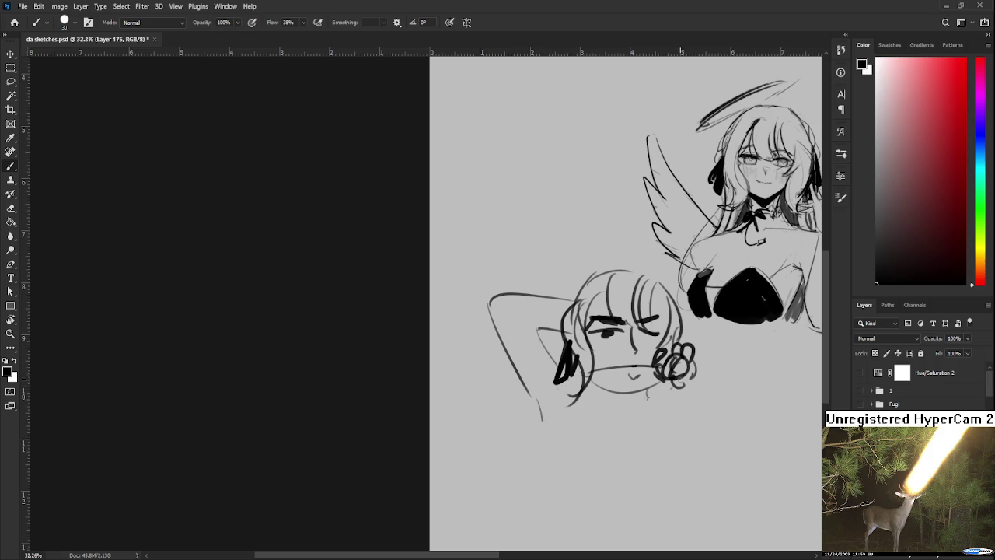
{"action": "left_click_drag", "start_coordinate": [648, 395], "coordinate": [684, 409]}
{"action": "left_click_drag", "start_coordinate": [693, 416], "coordinate": [670, 452]}
{"action": "left_click_drag", "start_coordinate": [597, 269], "coordinate": [528, 301]}
{"action": "key", "text": "ctrl+z"}
{"action": "mouse_move", "coordinate": [777, 348]}
{"action": "left_mouse_down"}
{"action": "mouse_move", "coordinate": [701, 337]}
{"action": "mouse_move", "coordinate": [726, 325]}
{"action": "left_mouse_up"}
{"action": "key", "text": "ctrl+z"}
{"action": "left_click_drag", "start_coordinate": [666, 322], "coordinate": [726, 327]}
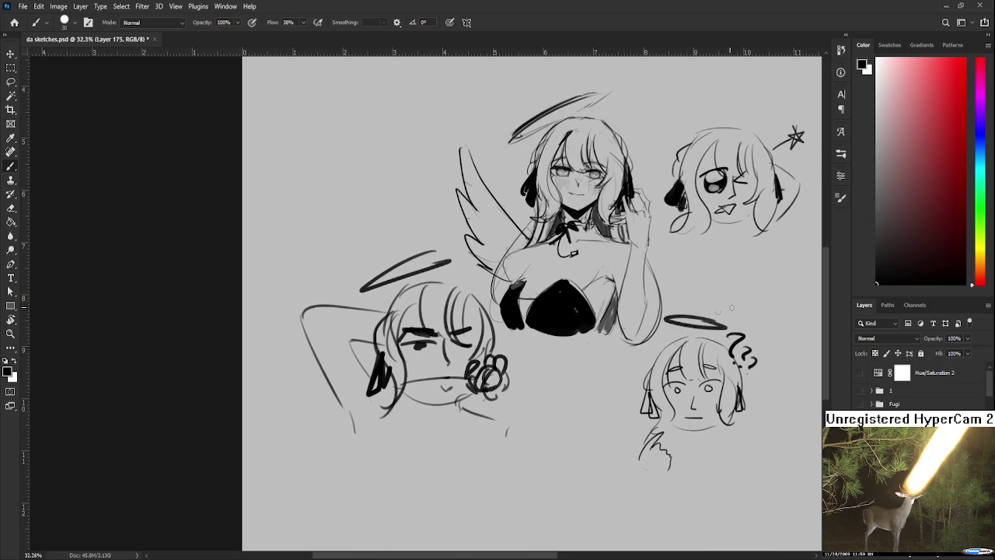
{"action": "left_click_drag", "start_coordinate": [727, 171], "coordinate": [694, 237]}
{"action": "left_click_drag", "start_coordinate": [659, 182], "coordinate": [722, 166]}
{"action": "key", "text": "ctrl+z"}
{"action": "left_click_drag", "start_coordinate": [657, 183], "coordinate": [723, 164]}
Lasso the lower-left head, shrink it to about 66% and shift it right and up
{"action": "mouse_move", "coordinate": [460, 348]}
{"action": "left_mouse_down"}
{"action": "mouse_move", "coordinate": [553, 286]}
{"action": "mouse_move", "coordinate": [634, 294]}
{"action": "left_mouse_up"}
{"action": "key", "text": "l"}
{"action": "mouse_move", "coordinate": [579, 233]}
{"action": "left_mouse_down"}
{"action": "mouse_move", "coordinate": [591, 412]}
{"action": "mouse_move", "coordinate": [684, 274]}
{"action": "left_mouse_up"}
{"action": "key", "text": "ctrl+t"}
{"action": "left_click_drag", "start_coordinate": [688, 219], "coordinate": [599, 307]}
{"action": "mouse_move", "coordinate": [577, 359]}
{"action": "left_mouse_down"}
{"action": "mouse_move", "coordinate": [665, 345]}
{"action": "mouse_move", "coordinate": [643, 351]}
{"action": "mouse_move", "coordinate": [648, 334]}
{"action": "left_mouse_up"}
{"action": "key", "text": "Return"}
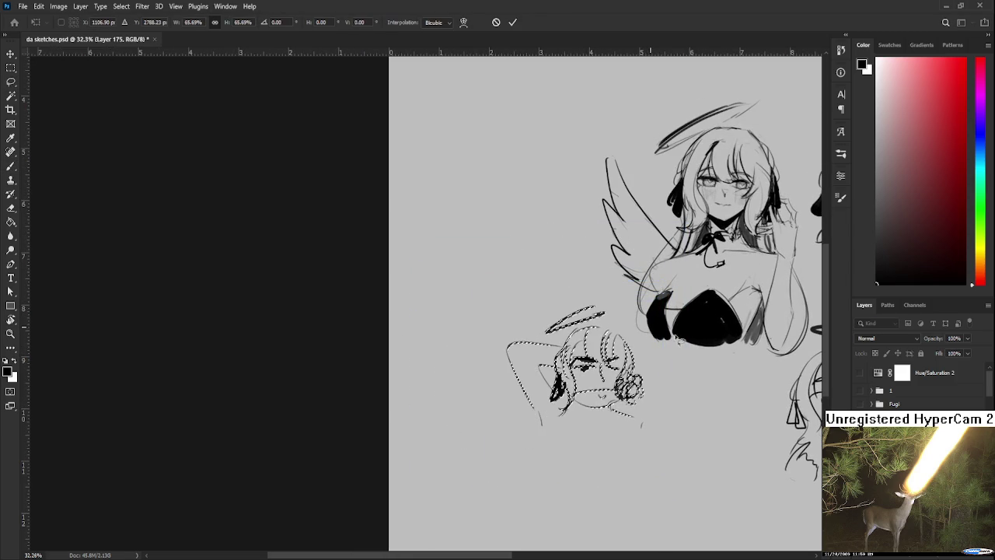
Deselect, refit and zoom the view above-left of the angel, and draw a fourth face's eyebrow
{"action": "key", "text": "ctrl+d"}
{"action": "key", "text": "ctrl+0"}
{"action": "scroll", "coordinate": [459, 182], "scroll_direction": "down", "scroll_amount": 1}
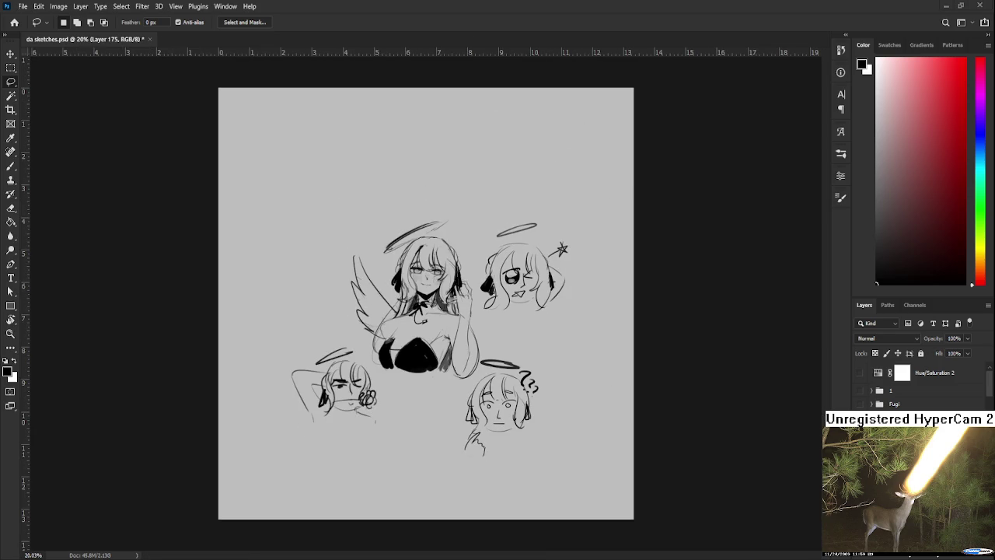
{"action": "scroll", "coordinate": [426, 303], "scroll_direction": "up", "scroll_amount": 2}
{"action": "scroll", "coordinate": [425, 303], "scroll_direction": "up", "scroll_amount": 2}
{"action": "left_click_drag", "start_coordinate": [444, 309], "coordinate": [471, 322]}
{"action": "left_click_drag", "start_coordinate": [470, 256], "coordinate": [473, 321]}
{"action": "key", "text": "b"}
{"action": "left_click_drag", "start_coordinate": [368, 318], "coordinate": [388, 312]}
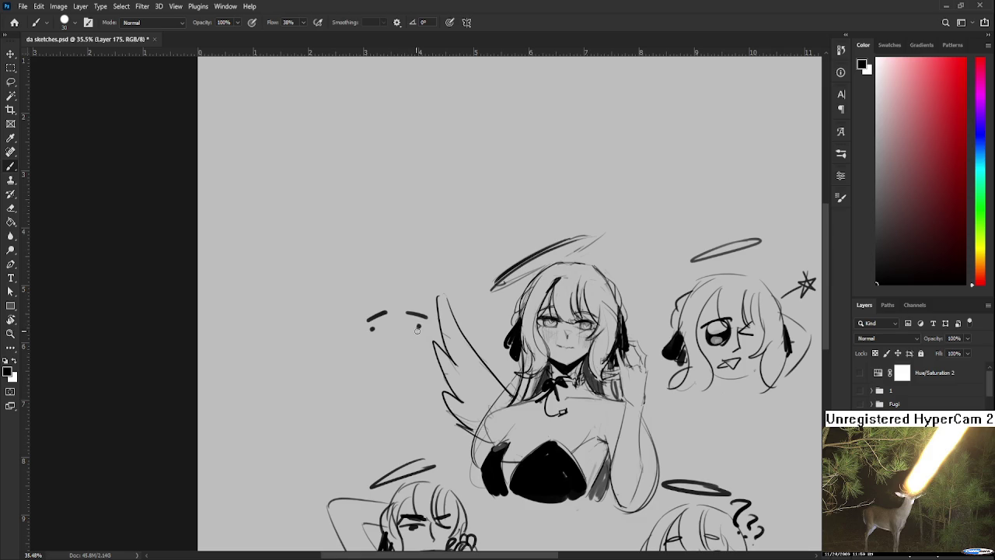
Give the fourth face a mouth, a left face curve and long hair down its left side
{"action": "mouse_move", "coordinate": [399, 359]}
{"action": "left_mouse_down"}
{"action": "mouse_move", "coordinate": [398, 336]}
{"action": "mouse_move", "coordinate": [411, 339]}
{"action": "left_mouse_up"}
{"action": "left_click_drag", "start_coordinate": [393, 251], "coordinate": [397, 350]}
{"action": "key", "text": "ctrl+z"}
{"action": "left_click_drag", "start_coordinate": [394, 311], "coordinate": [410, 349]}
{"action": "key", "text": "ctrl+z"}
{"action": "left_click_drag", "start_coordinate": [394, 309], "coordinate": [413, 344]}
{"action": "mouse_move", "coordinate": [430, 311]}
{"action": "left_mouse_down"}
{"action": "mouse_move", "coordinate": [432, 340]}
{"action": "mouse_move", "coordinate": [396, 314]}
{"action": "mouse_move", "coordinate": [389, 354]}
{"action": "left_mouse_up"}
{"action": "key", "text": "ctrl+z"}
{"action": "left_click_drag", "start_coordinate": [400, 310], "coordinate": [387, 391]}
{"action": "left_click_drag", "start_coordinate": [380, 329], "coordinate": [374, 384]}
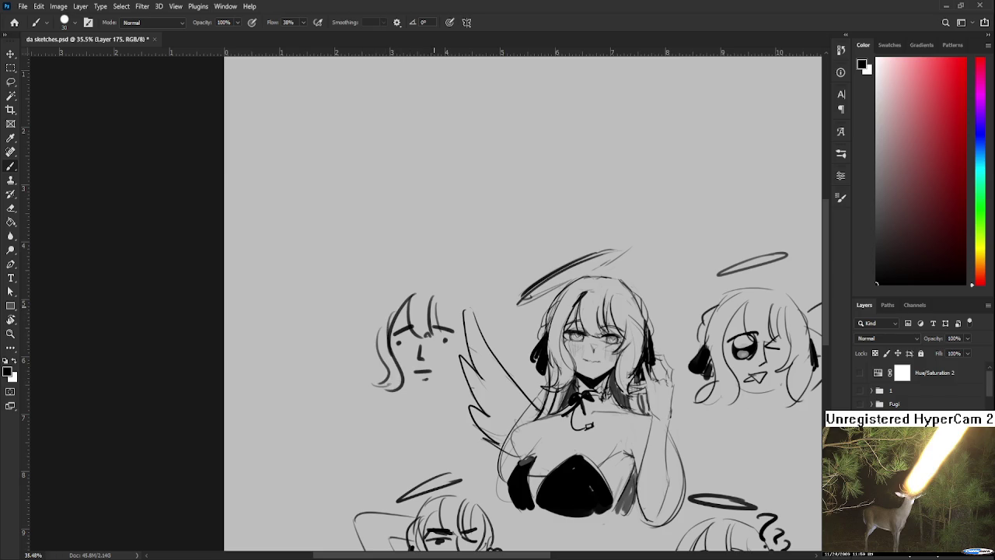
Add right-side hair strands, hair on top, a halo and dark strokes on the left
{"action": "mouse_move", "coordinate": [439, 297]}
{"action": "left_mouse_down"}
{"action": "mouse_move", "coordinate": [466, 354]}
{"action": "mouse_move", "coordinate": [457, 356]}
{"action": "left_mouse_up"}
{"action": "key", "text": "ctrl+z"}
{"action": "mouse_move", "coordinate": [458, 296]}
{"action": "left_mouse_down"}
{"action": "mouse_move", "coordinate": [471, 359]}
{"action": "mouse_move", "coordinate": [458, 355]}
{"action": "left_mouse_up"}
{"action": "key", "text": "ctrl+z"}
{"action": "key", "text": "ctrl+z"}
{"action": "mouse_move", "coordinate": [440, 297]}
{"action": "left_mouse_down"}
{"action": "mouse_move", "coordinate": [466, 359]}
{"action": "mouse_move", "coordinate": [467, 387]}
{"action": "mouse_move", "coordinate": [451, 389]}
{"action": "left_mouse_up"}
{"action": "key", "text": "ctrl+z"}
{"action": "key", "text": "ctrl+z"}
{"action": "left_click_drag", "start_coordinate": [459, 351], "coordinate": [450, 385]}
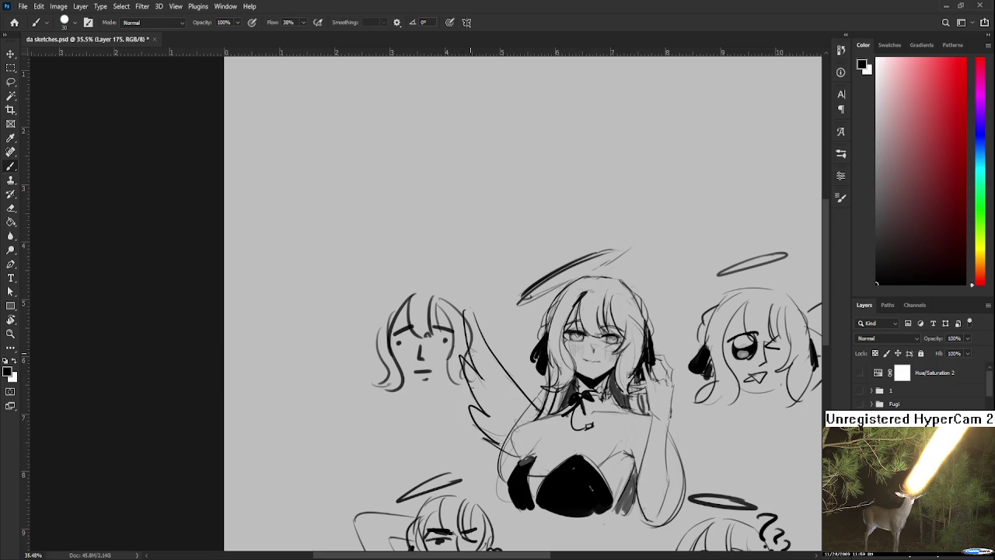
{"action": "left_click_drag", "start_coordinate": [454, 302], "coordinate": [479, 349]}
{"action": "mouse_move", "coordinate": [402, 294]}
{"action": "left_mouse_down"}
{"action": "mouse_move", "coordinate": [429, 306]}
{"action": "mouse_move", "coordinate": [452, 299]}
{"action": "left_mouse_up"}
{"action": "mouse_move", "coordinate": [364, 303]}
{"action": "left_mouse_down"}
{"action": "mouse_move", "coordinate": [443, 260]}
{"action": "mouse_move", "coordinate": [430, 257]}
{"action": "mouse_move", "coordinate": [379, 363]}
{"action": "left_mouse_up"}
{"action": "key", "text": "ctrl+z"}
{"action": "key", "text": "ctrl+z"}
{"action": "mouse_move", "coordinate": [381, 324]}
{"action": "left_mouse_down"}
{"action": "mouse_move", "coordinate": [376, 347]}
{"action": "mouse_move", "coordinate": [387, 354]}
{"action": "left_mouse_up"}
Draw an anger mark on the small face's forehead, plus chin and neck lines
{"action": "left_click_drag", "start_coordinate": [461, 315], "coordinate": [450, 296]}
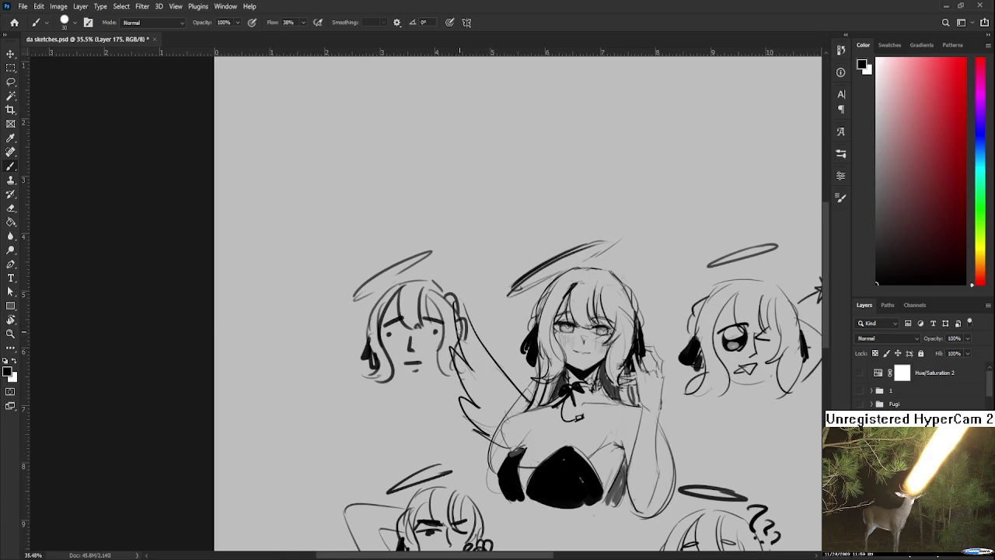
{"action": "left_click_drag", "start_coordinate": [408, 342], "coordinate": [447, 343]}
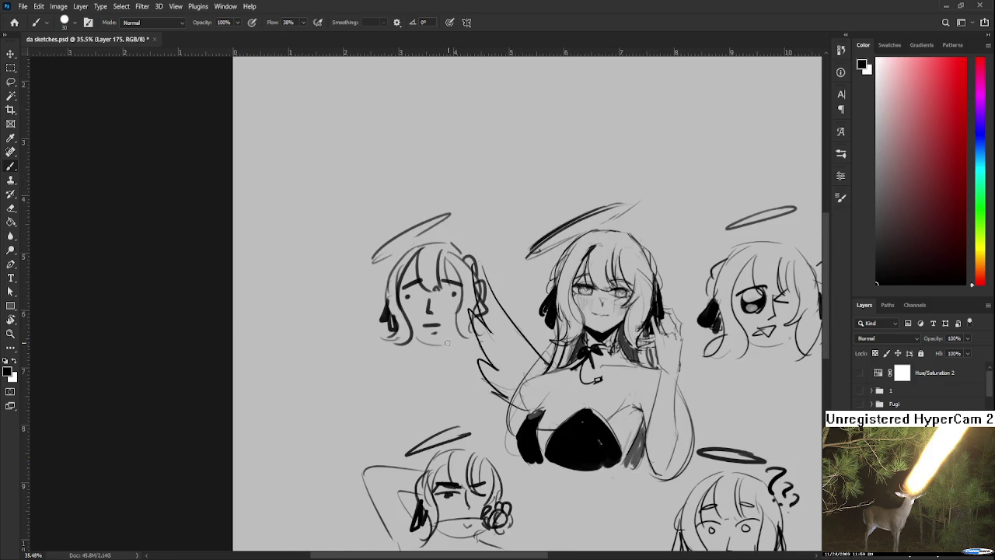
{"action": "left_click_drag", "start_coordinate": [384, 288], "coordinate": [414, 300]}
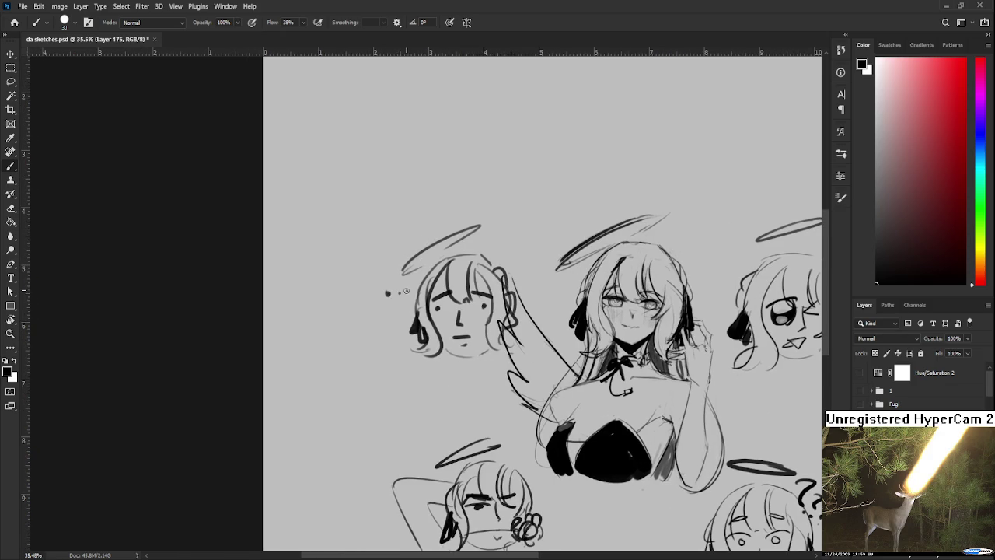
{"action": "left_click_drag", "start_coordinate": [465, 279], "coordinate": [462, 307]}
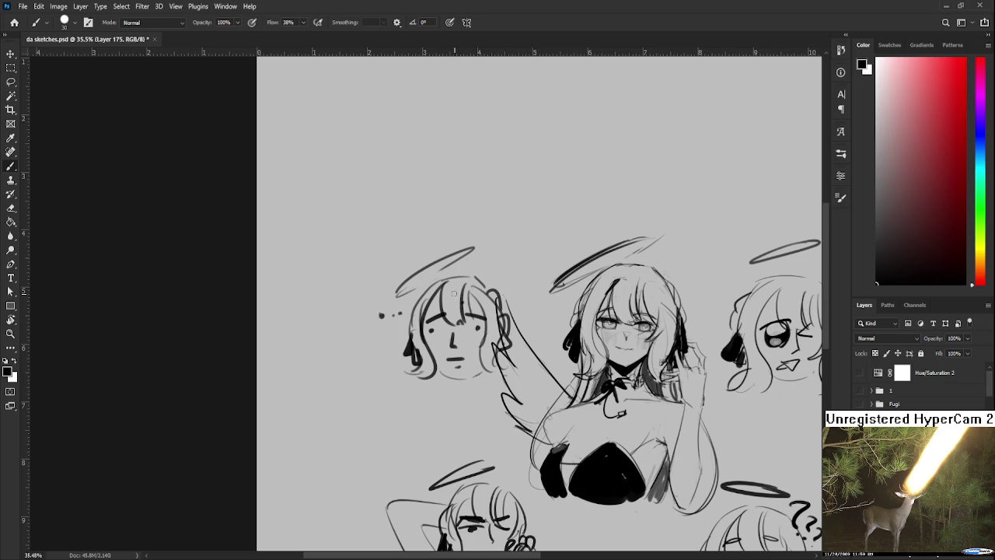
{"action": "mouse_move", "coordinate": [467, 308]}
{"action": "left_mouse_down"}
{"action": "mouse_move", "coordinate": [457, 327]}
{"action": "mouse_move", "coordinate": [430, 294]}
{"action": "left_mouse_up"}
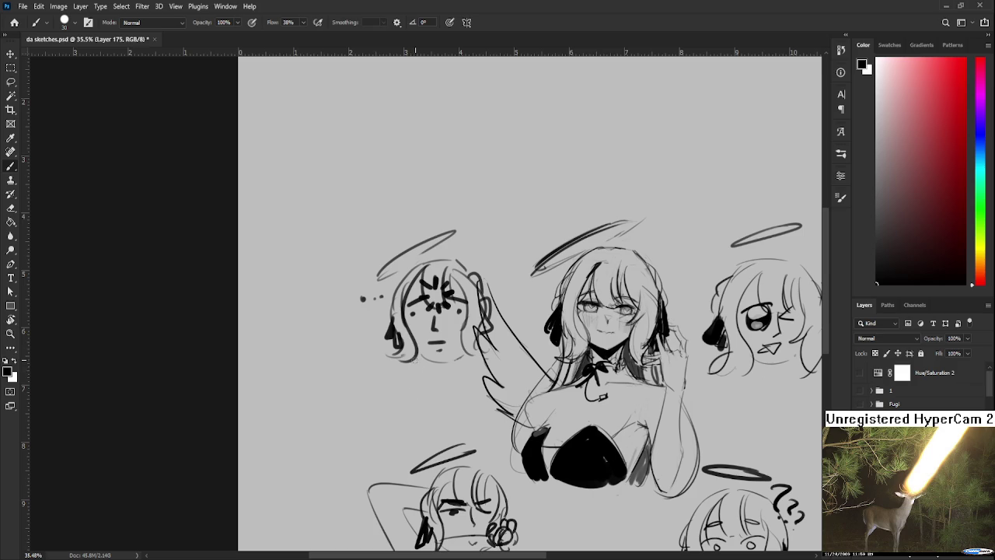
{"action": "key", "text": "ctrl+z"}
{"action": "mouse_move", "coordinate": [418, 360]}
{"action": "left_mouse_down"}
{"action": "mouse_move", "coordinate": [465, 355]}
{"action": "mouse_move", "coordinate": [427, 415]}
{"action": "mouse_move", "coordinate": [420, 397]}
{"action": "left_mouse_up"}
{"action": "key", "text": "ctrl+z"}
{"action": "left_click_drag", "start_coordinate": [473, 353], "coordinate": [477, 386]}
{"action": "left_click_drag", "start_coordinate": [413, 367], "coordinate": [419, 394]}
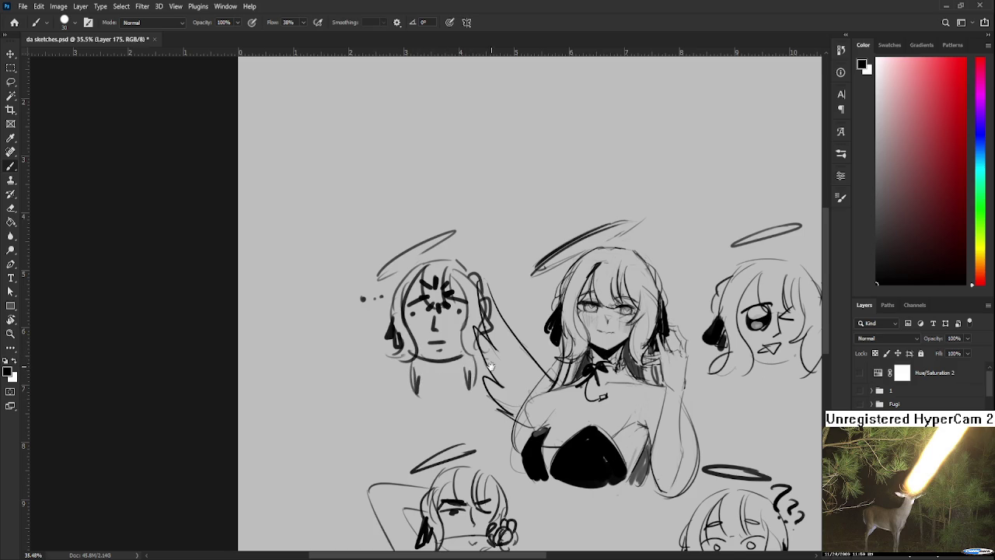
Save the sketch page as da sketches.psd
{"action": "scroll", "coordinate": [467, 370], "scroll_direction": "down", "scroll_amount": 1}
{"action": "key", "text": "ctrl+s"}
{"action": "scroll", "coordinate": [470, 369], "scroll_direction": "down", "scroll_amount": 1}
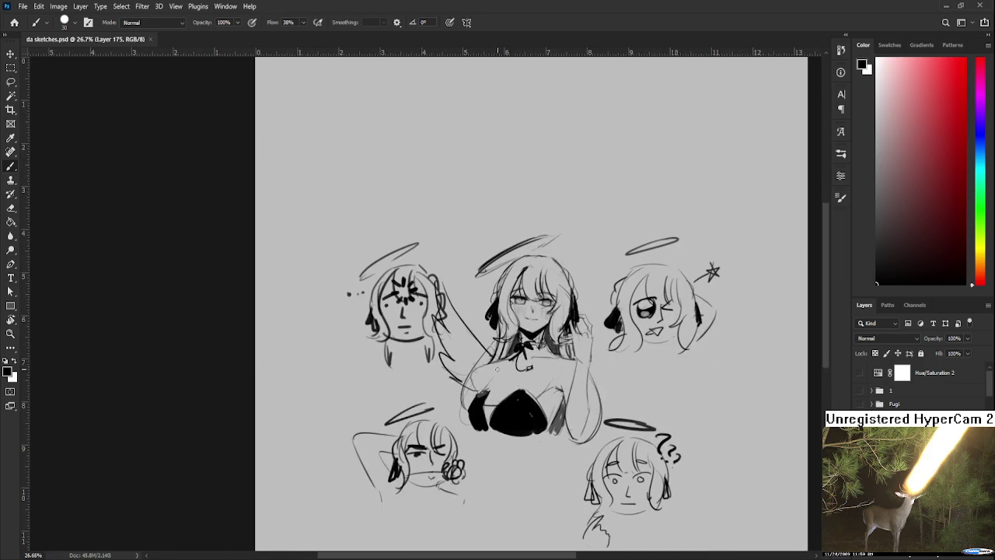
{"action": "scroll", "coordinate": [472, 368], "scroll_direction": "up", "scroll_amount": 1}
{"action": "scroll", "coordinate": [472, 369], "scroll_direction": "up", "scroll_amount": 1}
On a new layer, lasso the angel girl and her wing and fill them with white
{"action": "key", "text": "ctrl+z"}
{"action": "key", "text": "ctrl+shift+z"}
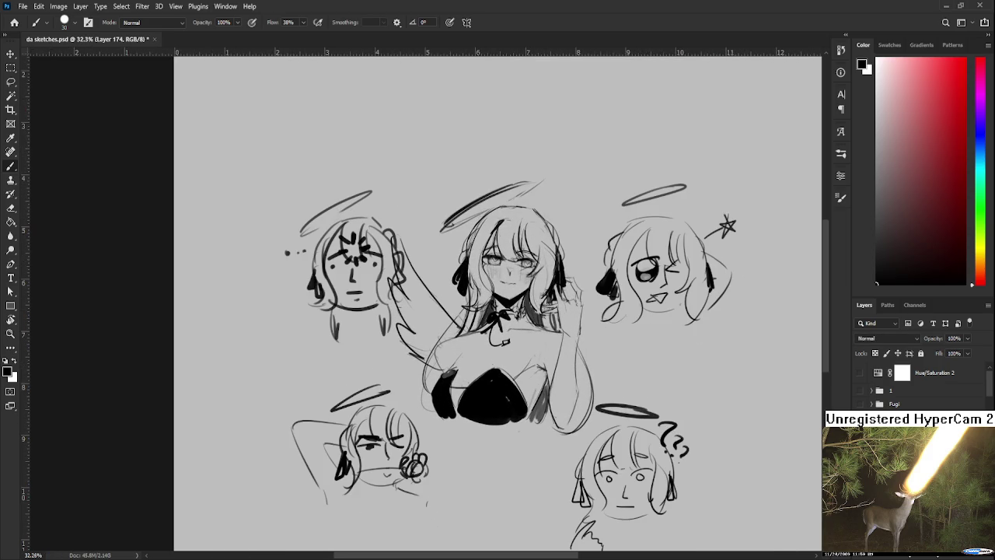
{"action": "key", "text": "x"}
{"action": "key", "text": "ctrl+shift+alt+n"}
{"action": "key", "text": "l"}
{"action": "mouse_move", "coordinate": [420, 359]}
{"action": "left_mouse_down"}
{"action": "mouse_move", "coordinate": [456, 313]}
{"action": "mouse_move", "coordinate": [575, 258]}
{"action": "mouse_move", "coordinate": [590, 362]}
{"action": "mouse_move", "coordinate": [571, 439]}
{"action": "mouse_move", "coordinate": [439, 419]}
{"action": "mouse_move", "coordinate": [416, 364]}
{"action": "mouse_move", "coordinate": [461, 373]}
{"action": "left_mouse_up"}
{"action": "key", "text": "alt+BackSpace"}
{"action": "key", "text": "ctrl+d"}
Erase excess white along the wing's upper edge, beside the hair, below the body and along the arm
{"action": "key", "text": "e"}
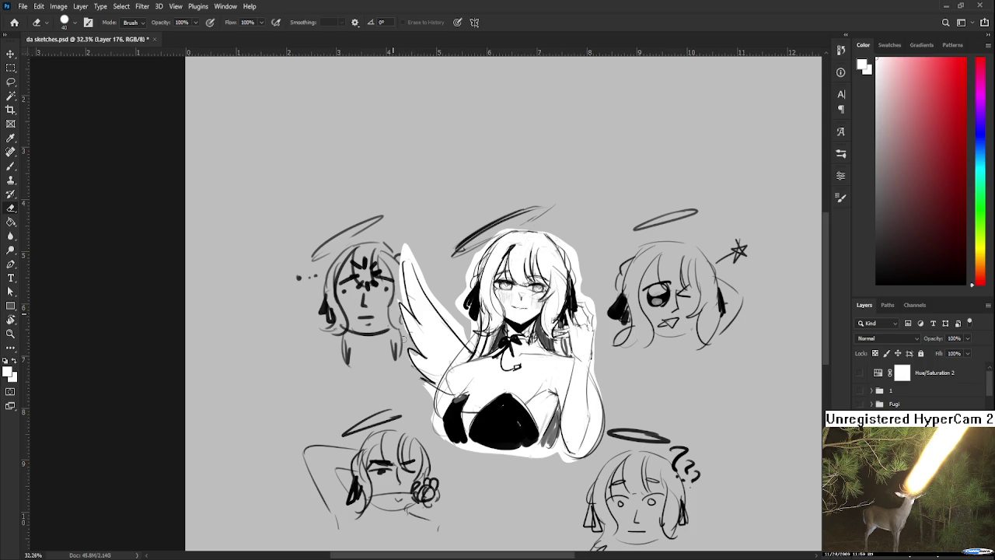
{"action": "left_click_drag", "start_coordinate": [399, 292], "coordinate": [402, 276]}
{"action": "mouse_move", "coordinate": [406, 230]}
{"action": "left_mouse_down"}
{"action": "mouse_move", "coordinate": [412, 264]}
{"action": "mouse_move", "coordinate": [466, 342]}
{"action": "mouse_move", "coordinate": [475, 327]}
{"action": "mouse_move", "coordinate": [460, 303]}
{"action": "mouse_move", "coordinate": [471, 256]}
{"action": "mouse_move", "coordinate": [465, 280]}
{"action": "mouse_move", "coordinate": [503, 231]}
{"action": "left_mouse_up"}
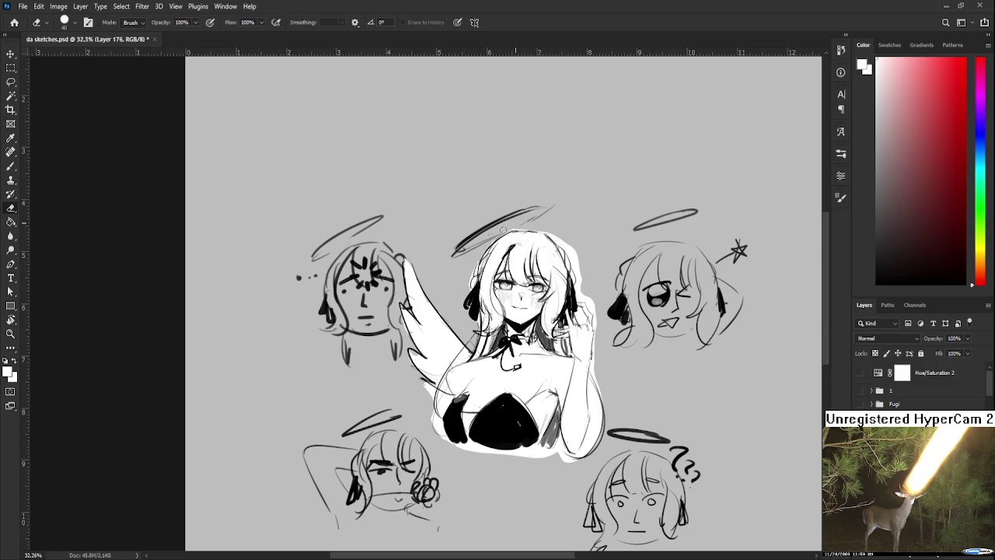
{"action": "mouse_move", "coordinate": [573, 222]}
{"action": "left_mouse_down"}
{"action": "mouse_move", "coordinate": [549, 229]}
{"action": "mouse_move", "coordinate": [579, 266]}
{"action": "mouse_move", "coordinate": [595, 314]}
{"action": "mouse_move", "coordinate": [583, 319]}
{"action": "mouse_move", "coordinate": [592, 380]}
{"action": "mouse_move", "coordinate": [614, 376]}
{"action": "left_mouse_up"}
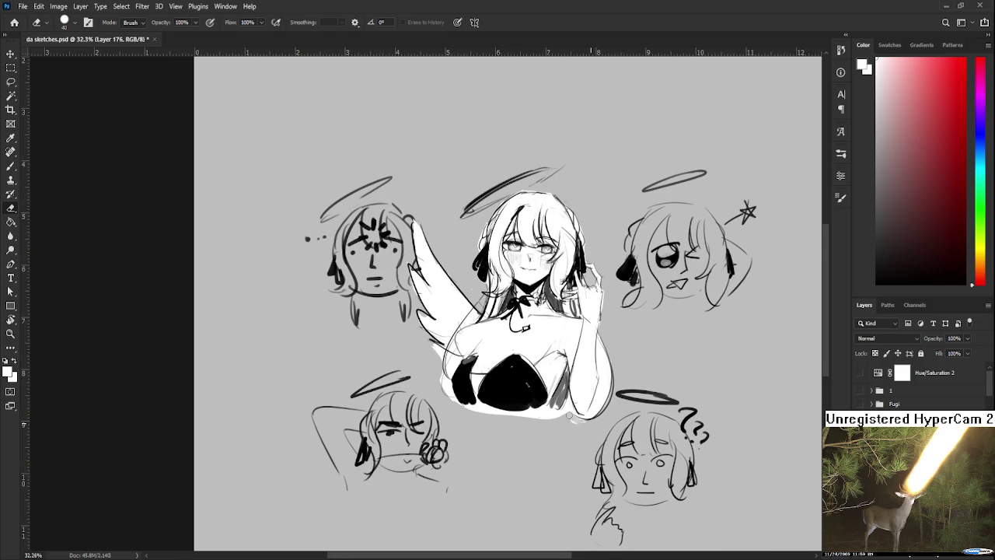
{"action": "mouse_move", "coordinate": [580, 415]}
{"action": "left_mouse_down"}
{"action": "mouse_move", "coordinate": [563, 422]}
{"action": "mouse_move", "coordinate": [455, 412]}
{"action": "mouse_move", "coordinate": [510, 414]}
{"action": "mouse_move", "coordinate": [459, 404]}
{"action": "mouse_move", "coordinate": [587, 421]}
{"action": "left_mouse_up"}
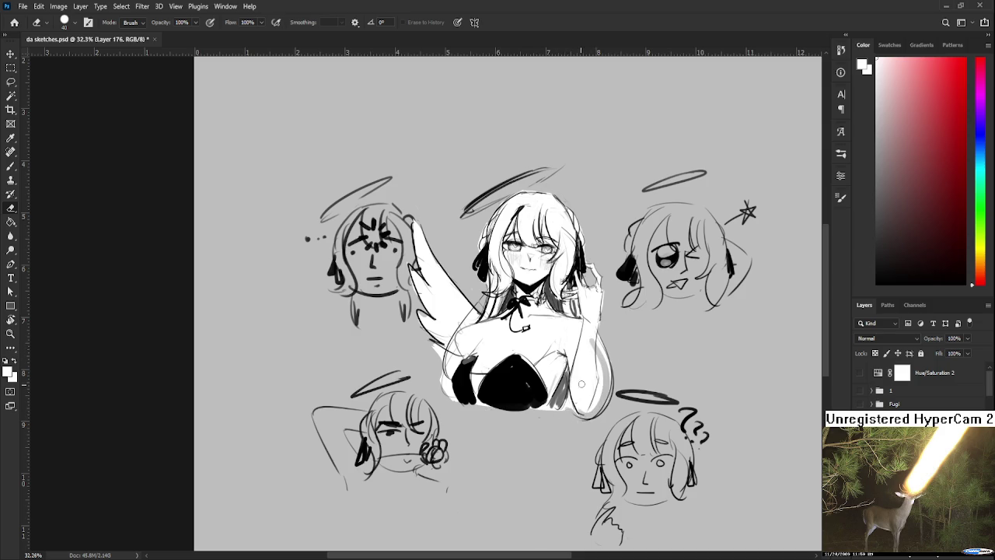
{"action": "mouse_move", "coordinate": [598, 342]}
{"action": "left_mouse_down"}
{"action": "mouse_move", "coordinate": [611, 389]}
{"action": "mouse_move", "coordinate": [602, 403]}
{"action": "left_mouse_up"}
{"action": "mouse_move", "coordinate": [600, 360]}
{"action": "left_mouse_down"}
{"action": "mouse_move", "coordinate": [598, 403]}
{"action": "mouse_move", "coordinate": [584, 417]}
{"action": "left_mouse_up"}
Touch up the white along the arm's right edge and the chest's left edge
{"action": "key", "text": "b"}
{"action": "left_click_drag", "start_coordinate": [606, 351], "coordinate": [598, 401]}
{"action": "key", "text": "e"}
{"action": "left_click_drag", "start_coordinate": [603, 342], "coordinate": [594, 415]}
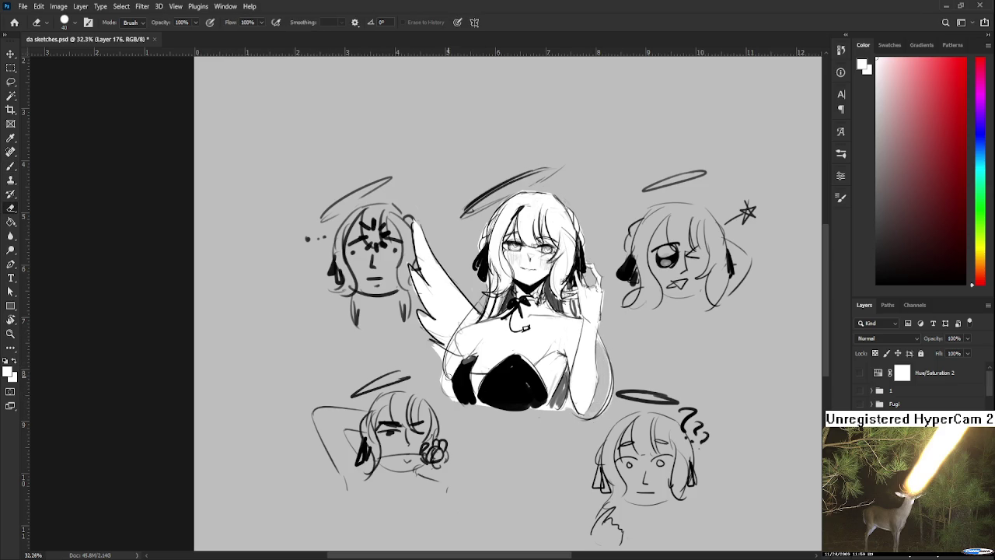
{"action": "key", "text": "b"}
{"action": "left_click_drag", "start_coordinate": [451, 362], "coordinate": [460, 377]}
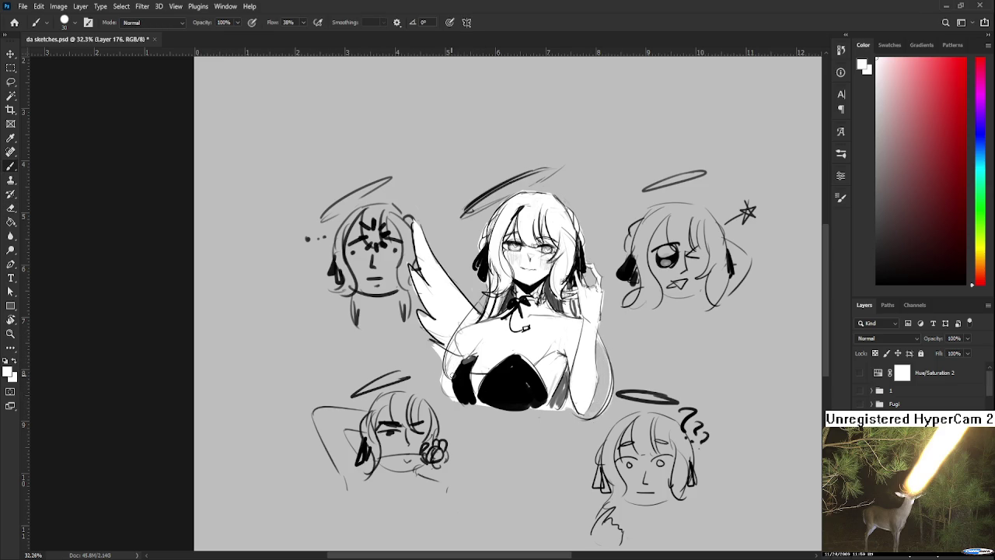
Pan around the sketches while switching between Brush and Eraser to check the fill
{"action": "left_click_drag", "start_coordinate": [556, 367], "coordinate": [553, 412]}
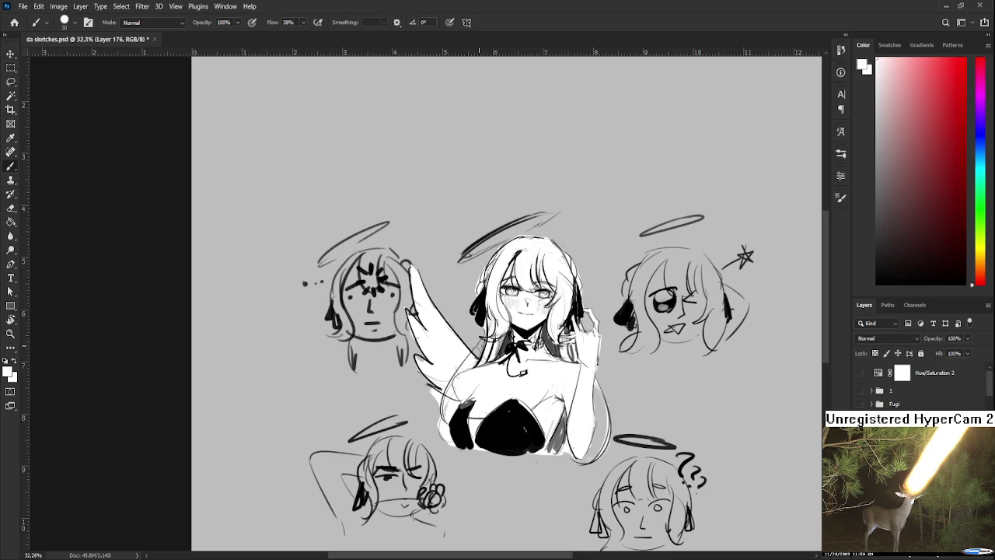
{"action": "left_click_drag", "start_coordinate": [500, 336], "coordinate": [498, 317]}
{"action": "key", "text": "e"}
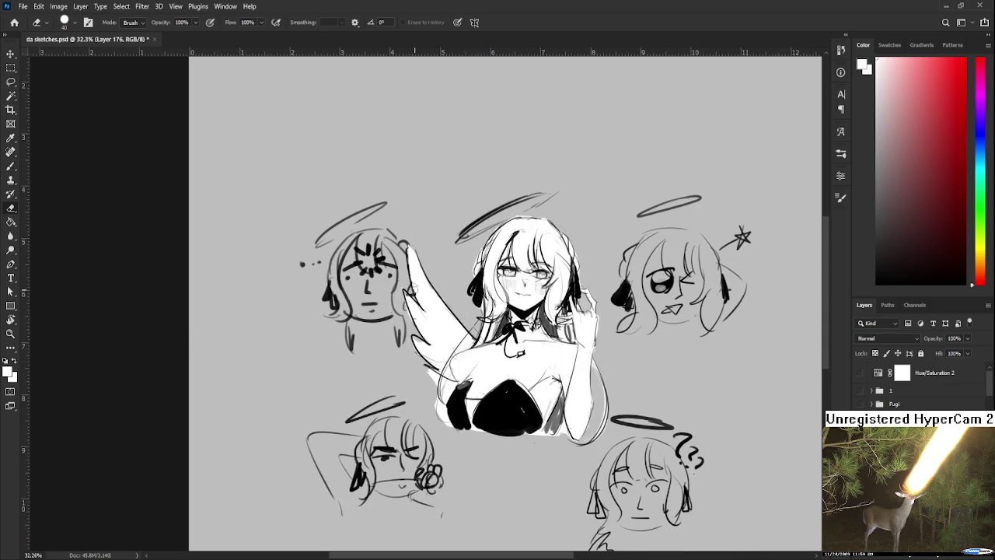
{"action": "key", "text": "b"}
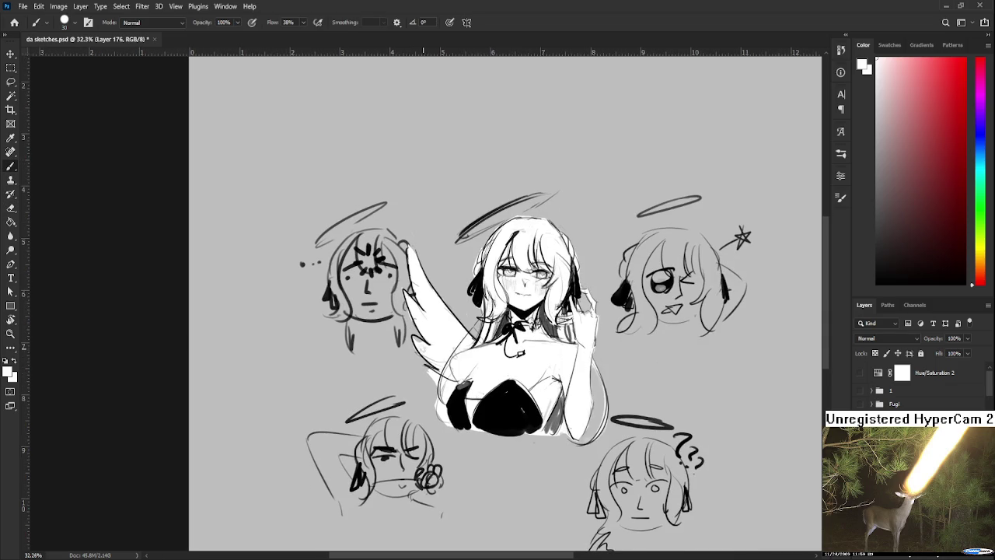
{"action": "key", "text": "e"}
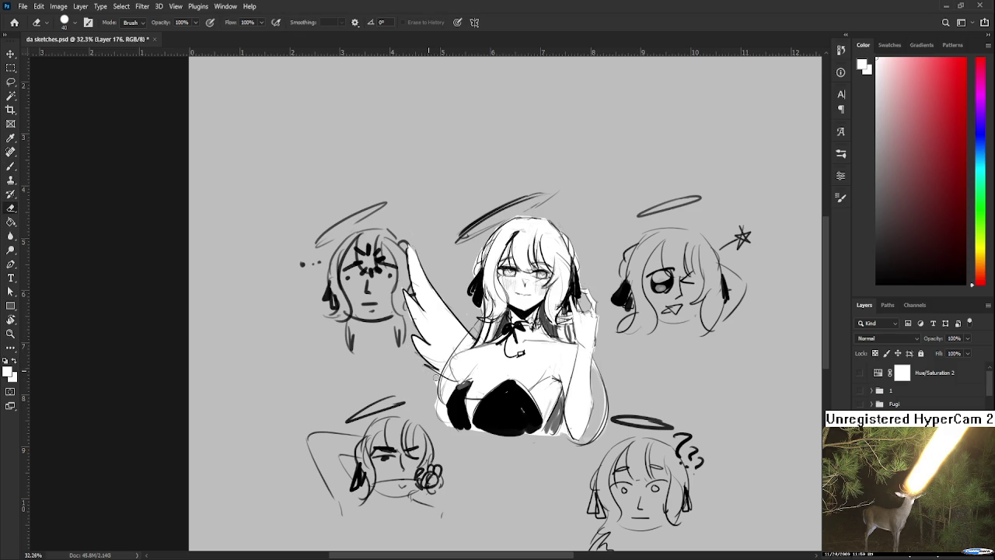
{"action": "key", "text": "b"}
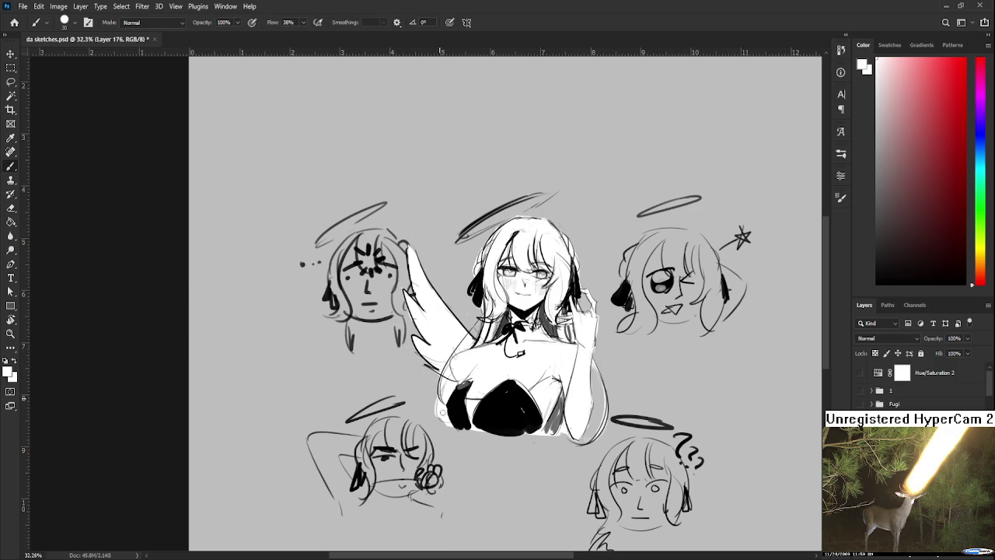
{"action": "key", "text": "e"}
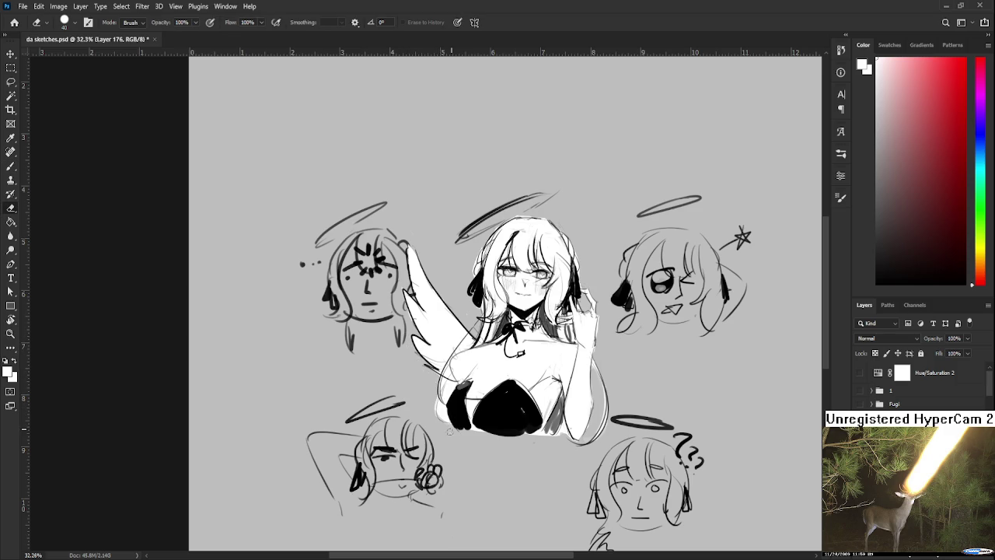
{"action": "left_click_drag", "start_coordinate": [451, 433], "coordinate": [468, 469]}
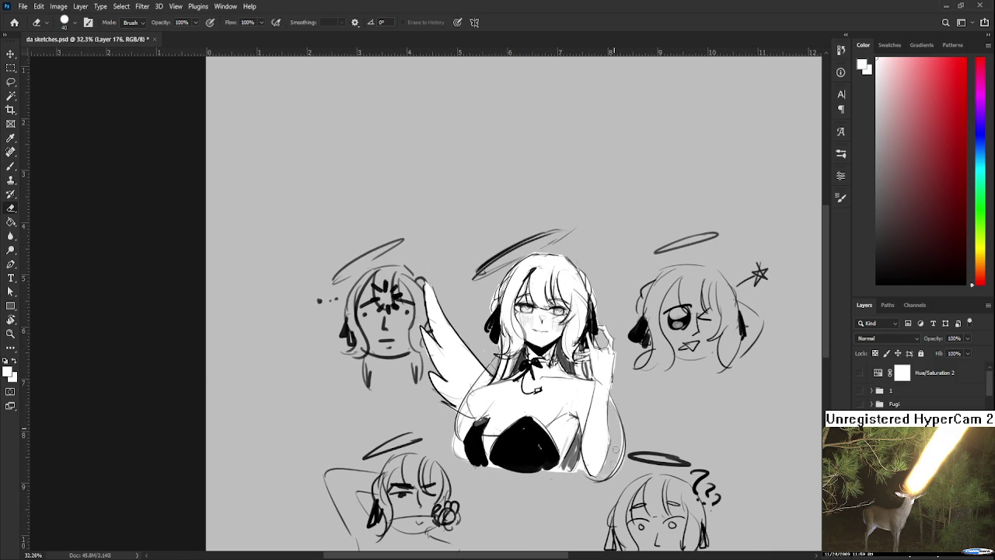
{"action": "key", "text": "b"}
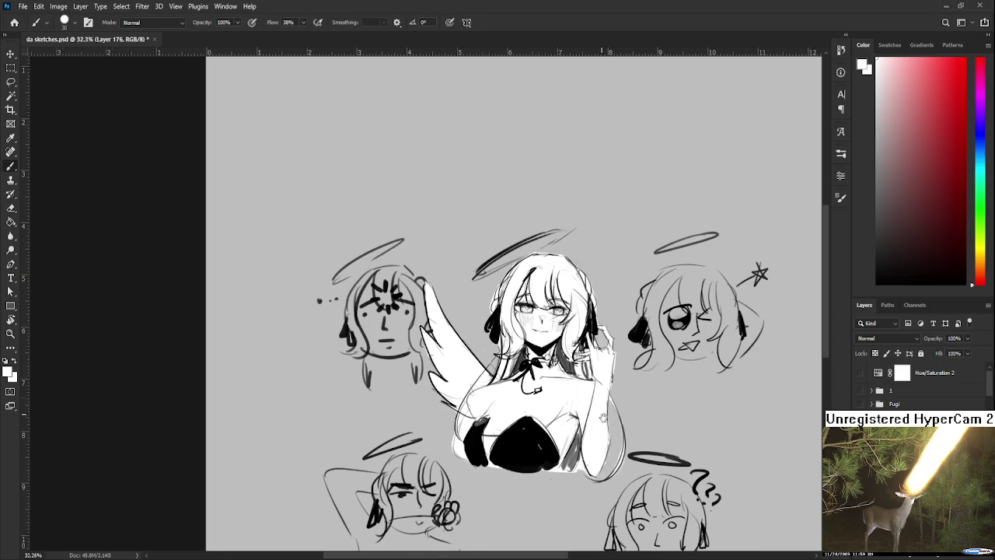
{"action": "scroll", "coordinate": [604, 418], "scroll_direction": "down", "scroll_amount": 1}
{"action": "scroll", "coordinate": [607, 420], "scroll_direction": "down", "scroll_amount": 1}
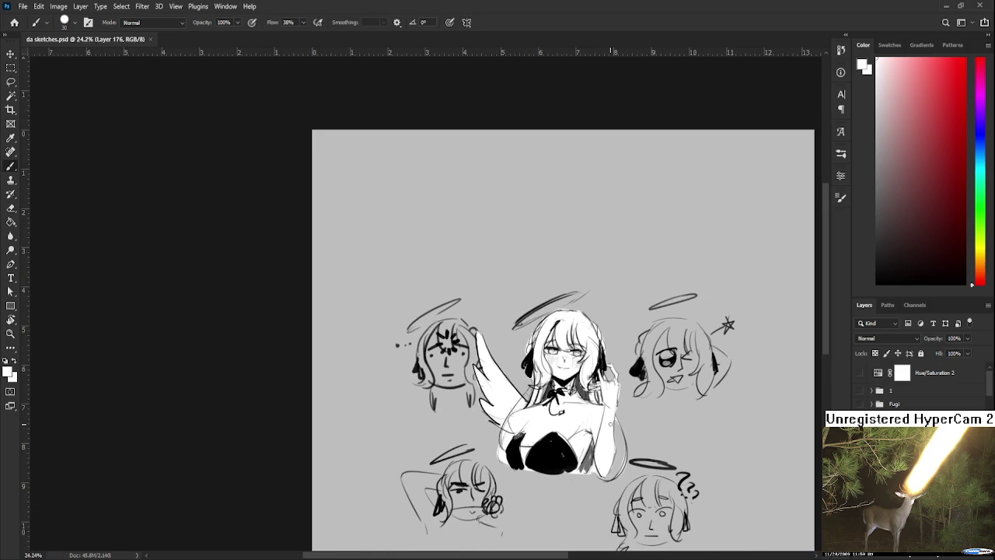
Lasso the bottom-left doodle head and make two trial transforms without moving it
{"action": "left_click_drag", "start_coordinate": [594, 464], "coordinate": [571, 421]}
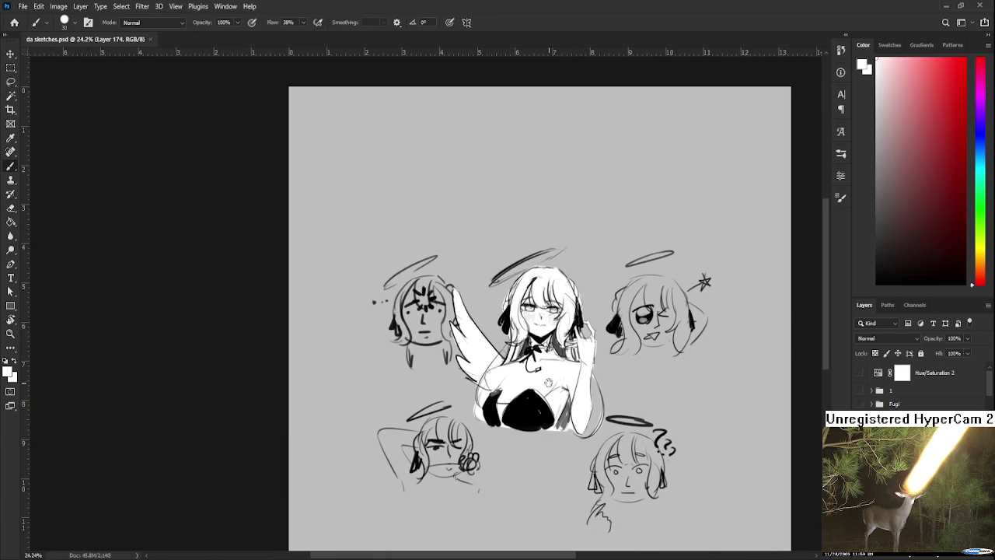
{"action": "left_click_drag", "start_coordinate": [548, 382], "coordinate": [540, 343]}
{"action": "key", "text": "l"}
{"action": "left_click_drag", "start_coordinate": [449, 358], "coordinate": [467, 348]}
{"action": "key", "text": "ctrl+t"}
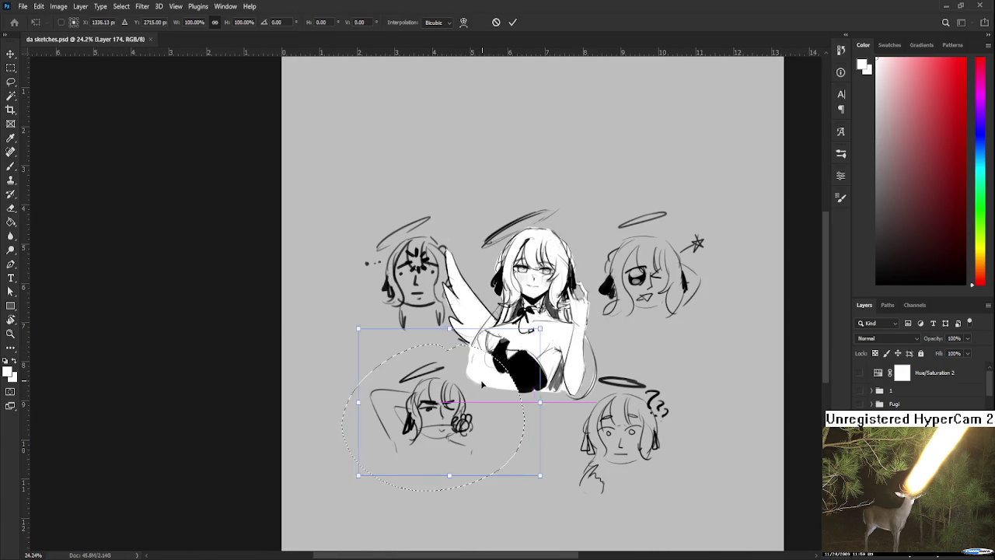
{"action": "key", "text": "Return"}
{"action": "key", "text": "ctrl+d"}
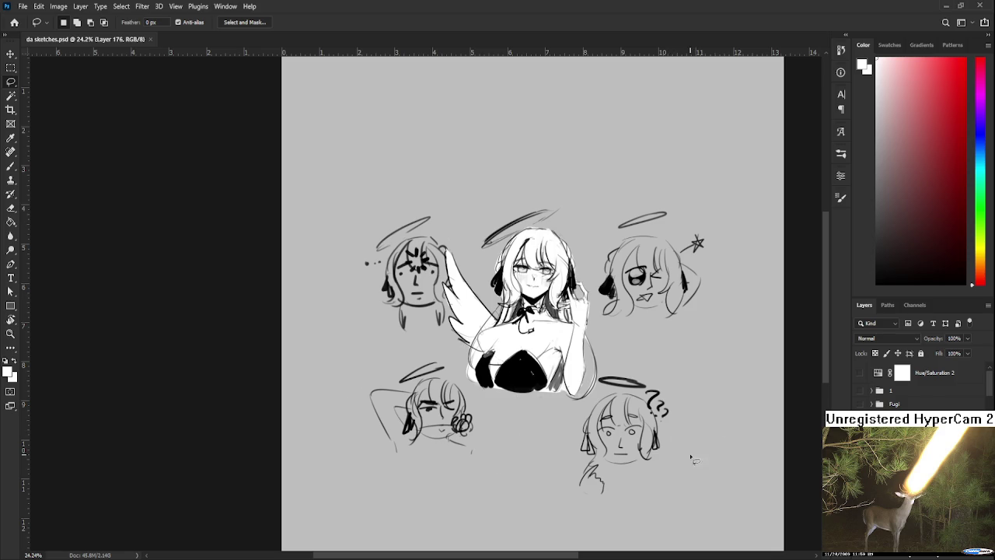
{"action": "left_click_drag", "start_coordinate": [464, 362], "coordinate": [464, 359]}
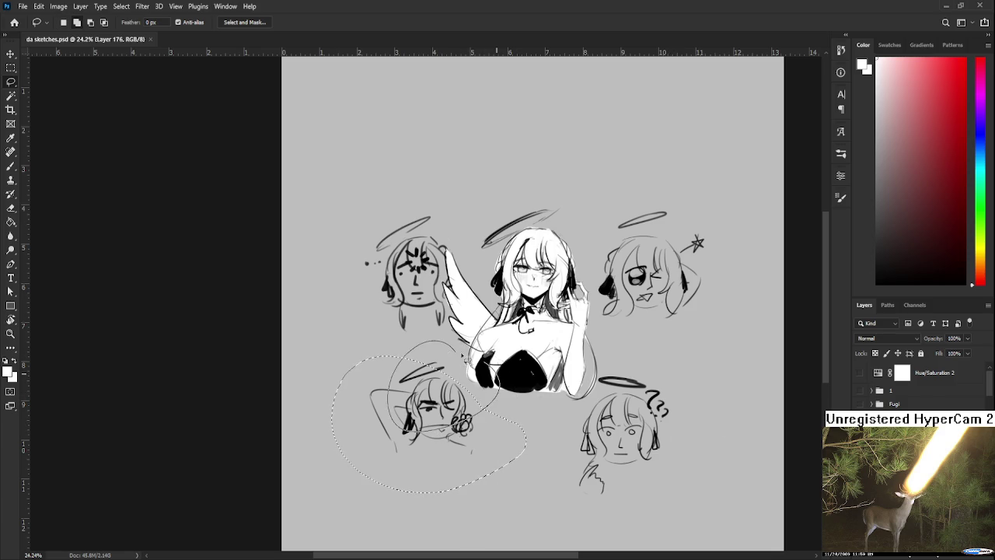
{"action": "key", "text": "ctrl+t"}
{"action": "key", "text": "Return"}
{"action": "key", "text": "ctrl+d"}
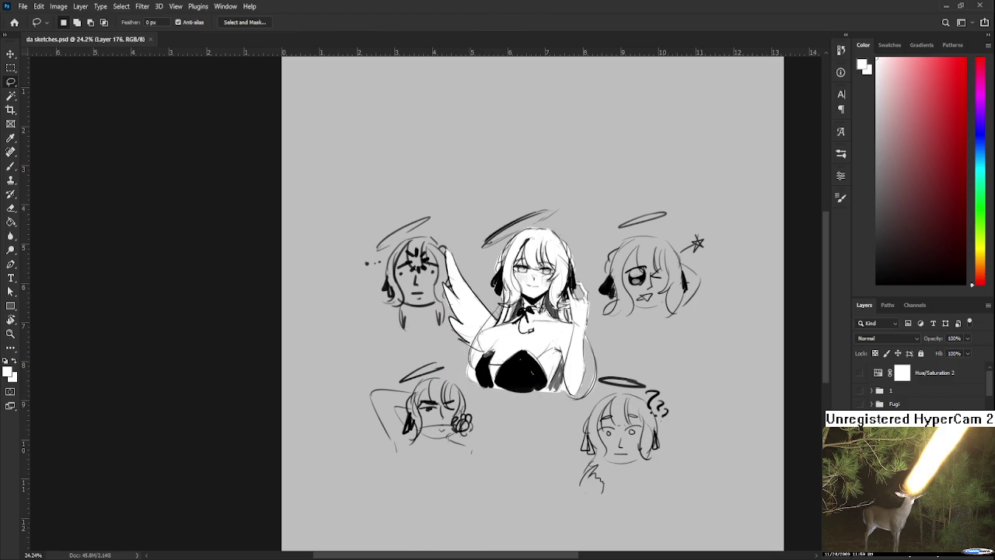
Move the bottom-left and bottom-right doodle heads up, closer to the angel
{"action": "left_click_drag", "start_coordinate": [517, 459], "coordinate": [516, 465]}
{"action": "key", "text": "ctrl+t"}
{"action": "left_click_drag", "start_coordinate": [473, 421], "coordinate": [479, 409]}
{"action": "key", "text": "Return"}
{"action": "key", "text": "ctrl+d"}
{"action": "left_click_drag", "start_coordinate": [564, 400], "coordinate": [548, 486]}
{"action": "key", "text": "ctrl+t"}
{"action": "mouse_move", "coordinate": [632, 455]}
{"action": "left_mouse_down"}
{"action": "mouse_move", "coordinate": [641, 429]}
{"action": "mouse_move", "coordinate": [630, 416]}
{"action": "left_mouse_up"}
{"action": "key", "text": "Return"}
{"action": "key", "text": "ctrl+d"}
Scale the top-right doodle head down to about 84% and save the file
{"action": "left_click_drag", "start_coordinate": [563, 224], "coordinate": [540, 275]}
{"action": "key", "text": "ctrl+t"}
{"action": "mouse_move", "coordinate": [751, 189]}
{"action": "left_mouse_down"}
{"action": "mouse_move", "coordinate": [697, 235]}
{"action": "mouse_move", "coordinate": [706, 228]}
{"action": "left_mouse_up"}
{"action": "left_click_drag", "start_coordinate": [651, 315], "coordinate": [690, 324]}
{"action": "key", "text": "Return"}
{"action": "key", "text": "ctrl+d"}
{"action": "key", "text": "ctrl+s"}
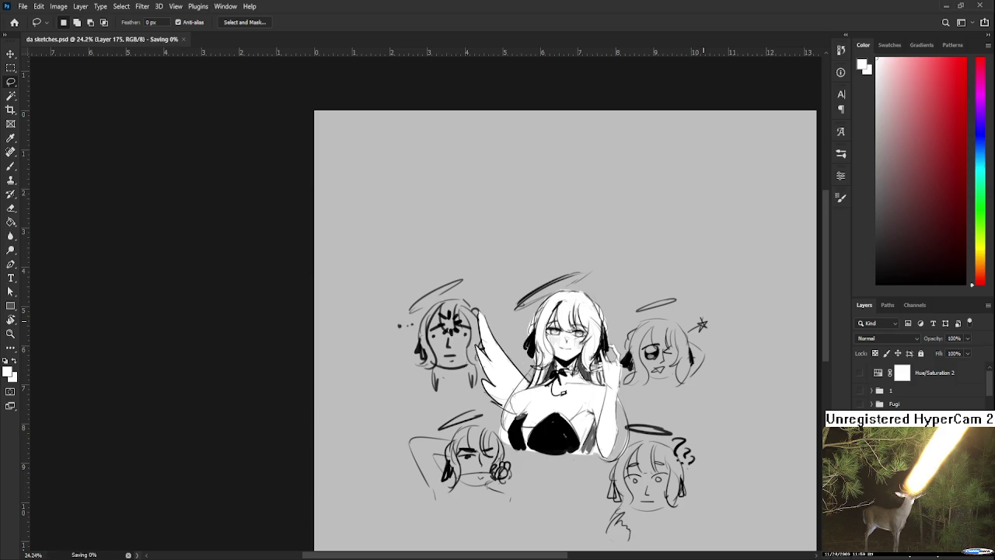
{"action": "scroll", "coordinate": [690, 323], "scroll_direction": "down", "scroll_amount": 1}
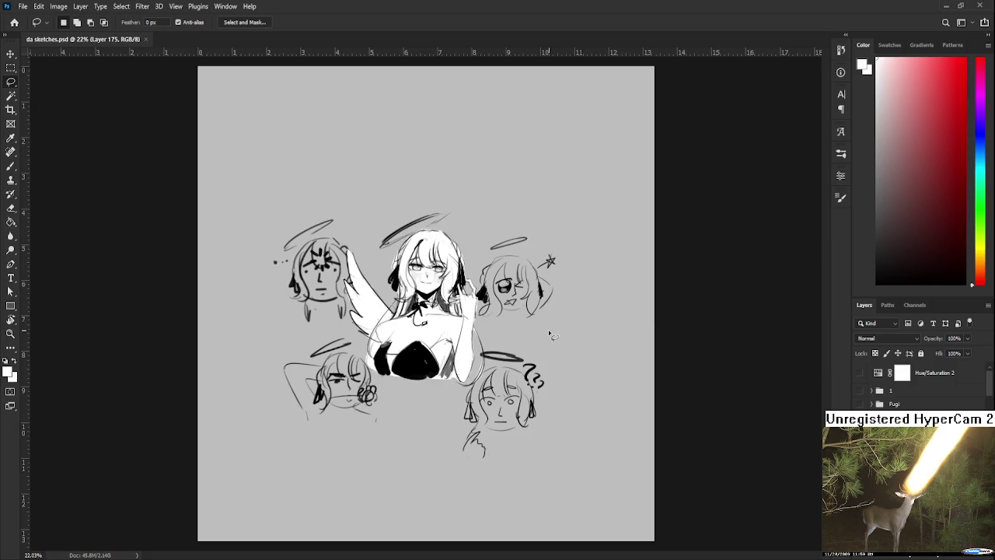